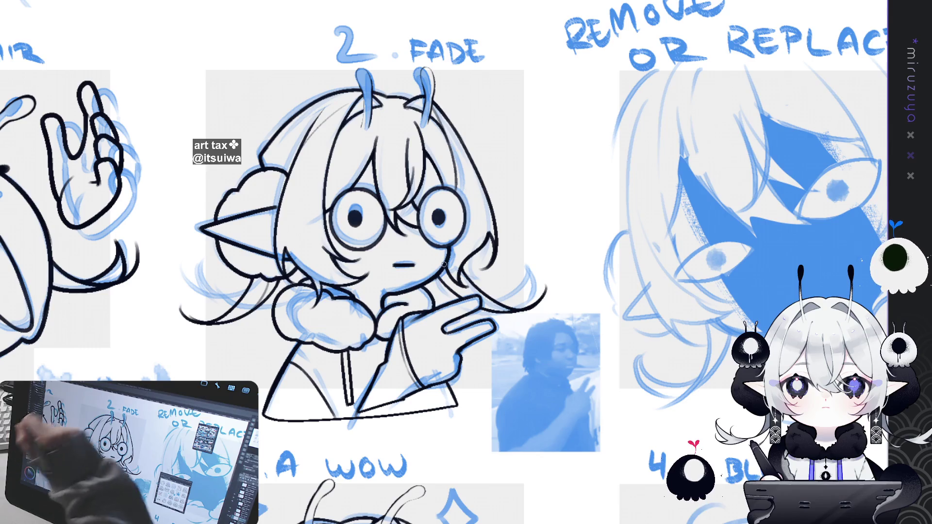
Ink the left edge, top and right side of the FADE emote's left antenna.
{"action": "left_click_drag", "start_coordinate": [363, 95], "coordinate": [362, 131]}
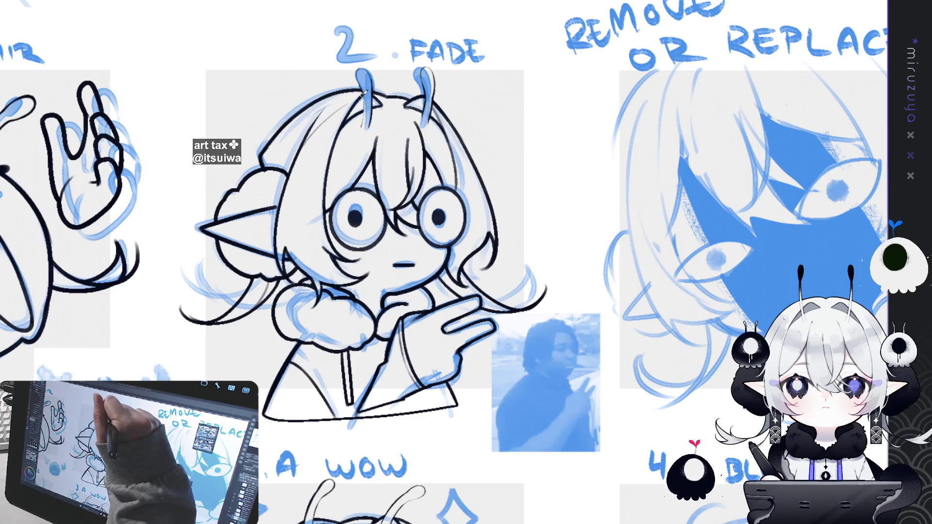
{"action": "mouse_move", "coordinate": [359, 70]}
{"action": "left_mouse_down"}
{"action": "mouse_move", "coordinate": [366, 64]}
{"action": "mouse_move", "coordinate": [375, 91]}
{"action": "mouse_move", "coordinate": [363, 126]}
{"action": "left_mouse_up"}
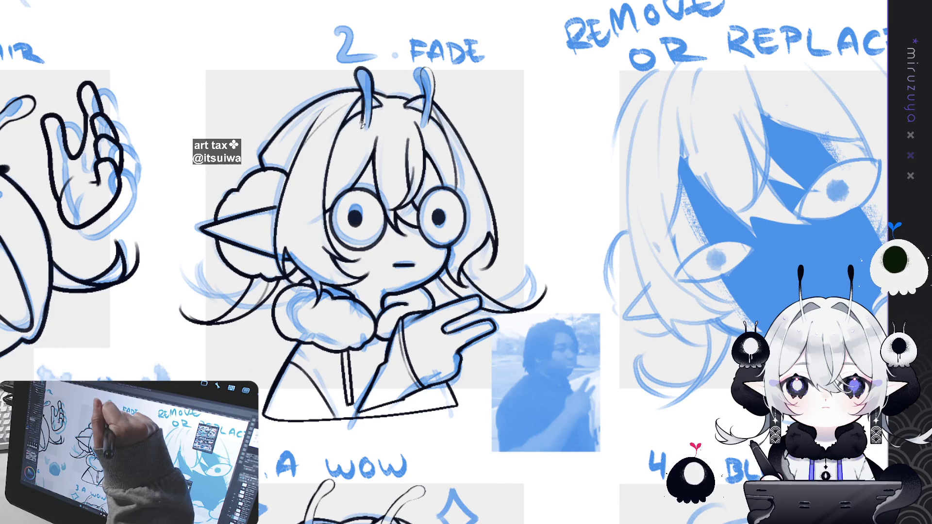
{"action": "left_click_drag", "start_coordinate": [374, 91], "coordinate": [374, 129]}
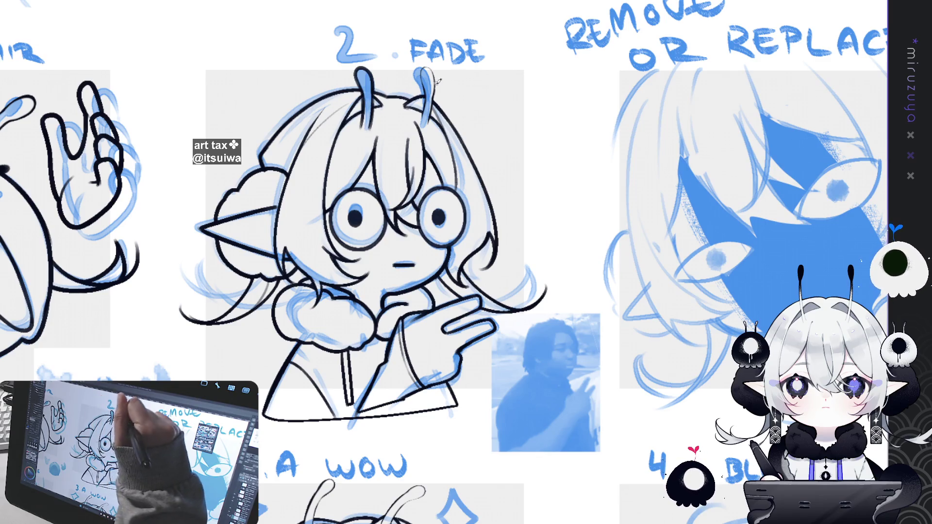
Ink a clean outline around the right antenna tip, redoing the shaky strokes.
{"action": "mouse_move", "coordinate": [426, 88]}
{"action": "left_mouse_down"}
{"action": "mouse_move", "coordinate": [422, 117]}
{"action": "mouse_move", "coordinate": [421, 71]}
{"action": "mouse_move", "coordinate": [429, 67]}
{"action": "left_mouse_up"}
{"action": "key", "text": "ctrl+z"}
{"action": "key", "text": "ctrl+z"}
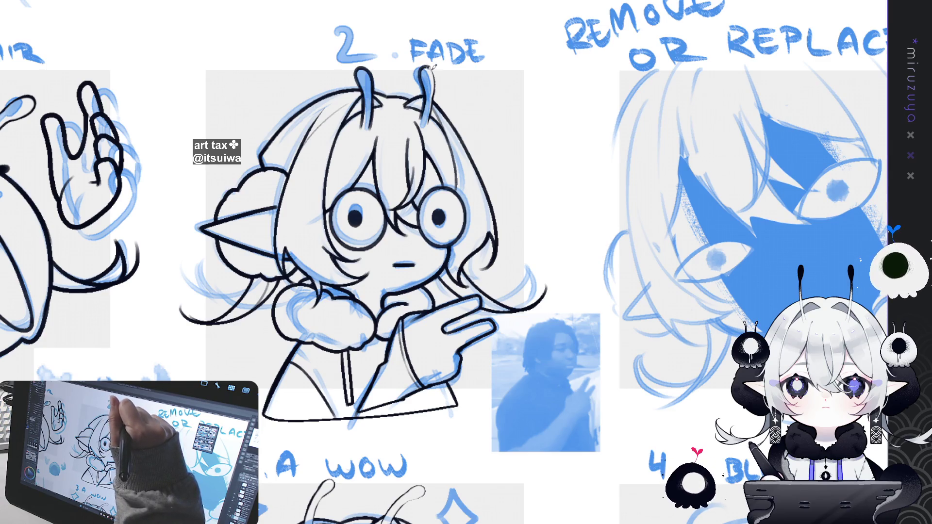
{"action": "key", "text": "ctrl+z"}
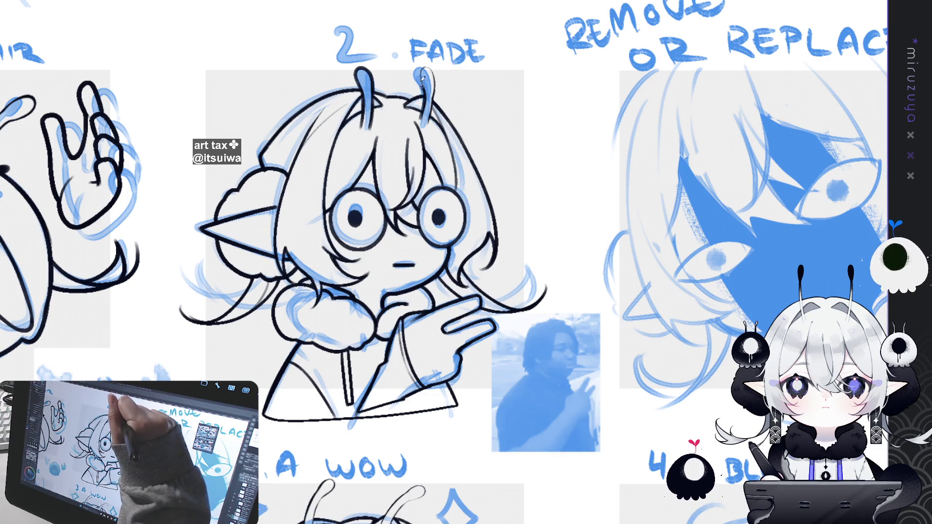
{"action": "left_click_drag", "start_coordinate": [421, 69], "coordinate": [437, 75]}
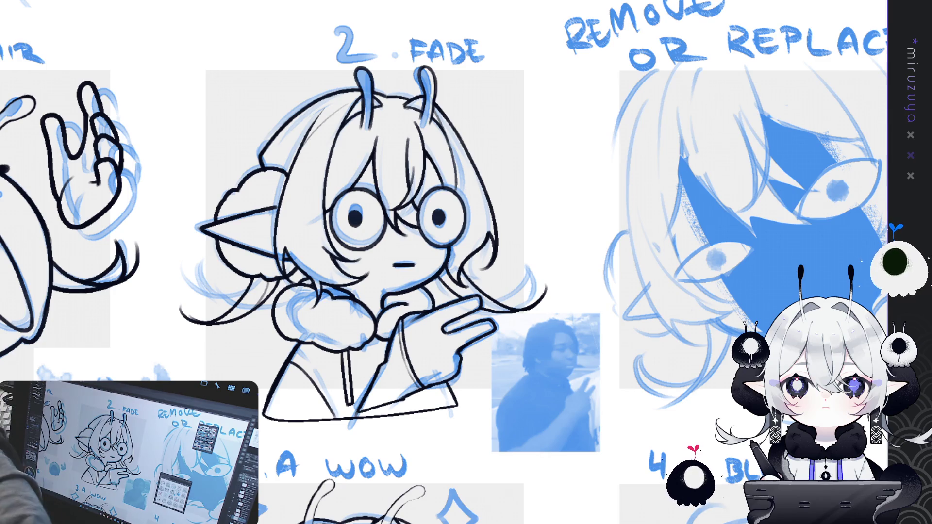
{"action": "mouse_move", "coordinate": [290, 319]}
{"action": "left_mouse_down"}
{"action": "mouse_move", "coordinate": [643, 326]}
{"action": "mouse_move", "coordinate": [753, 301]}
{"action": "left_mouse_up"}
Zoom onto the DESPAIR emote and erase the stray grey sketch line over its antenna.
{"action": "left_click_drag", "start_coordinate": [597, 115], "coordinate": [323, 201]}
{"action": "left_click_drag", "start_coordinate": [417, 147], "coordinate": [377, 105]}
{"action": "key", "text": "ctrl+z"}
{"action": "key", "text": "ctrl+y"}
{"action": "key", "text": "ctrl+z"}
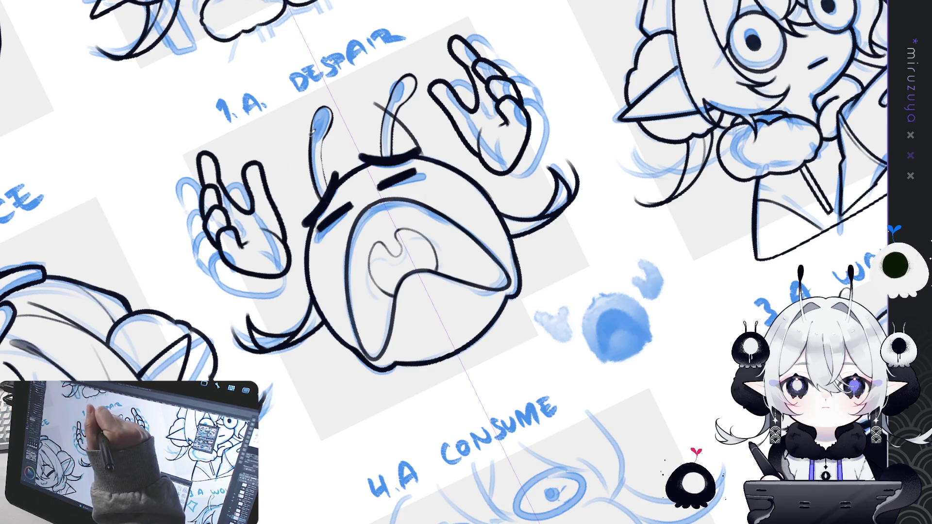
{"action": "key", "text": "ctrl+z"}
{"action": "key", "text": "ctrl+y"}
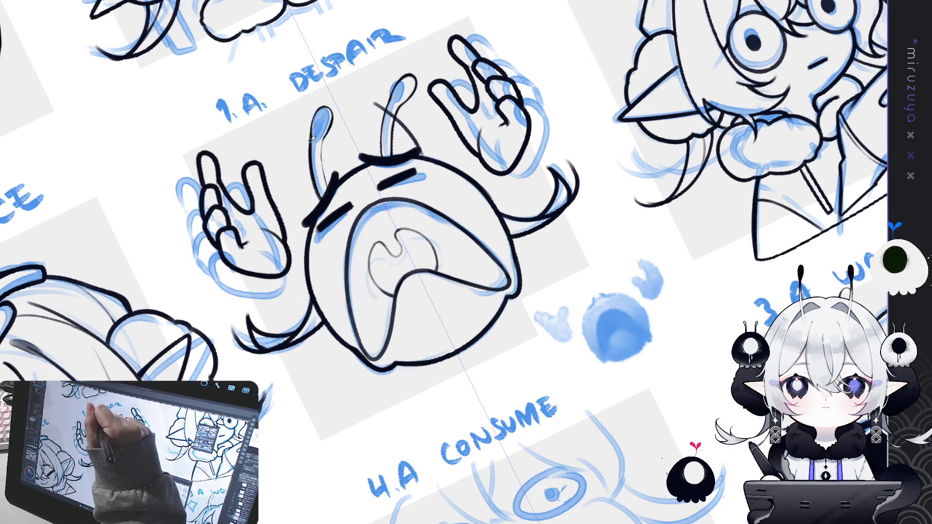
{"action": "key", "text": "ctrl+y"}
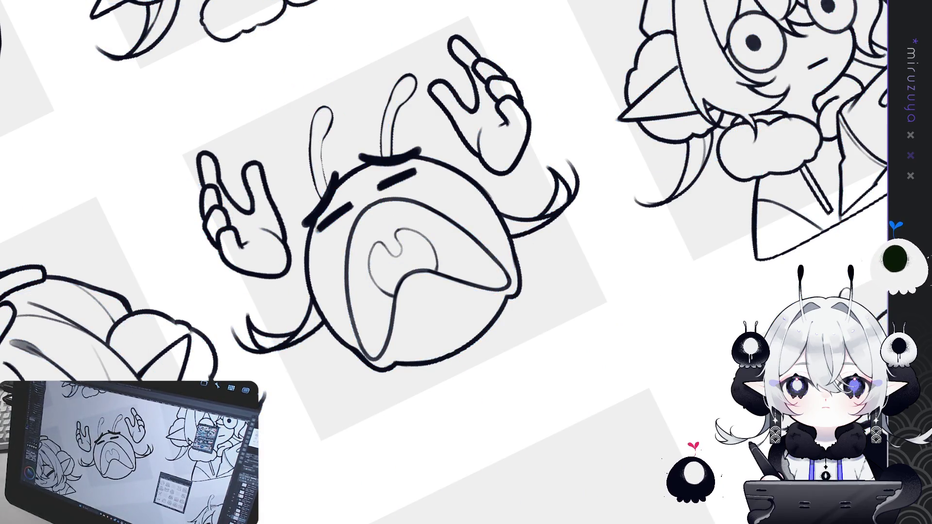
{"action": "key", "text": "ctrl+z"}
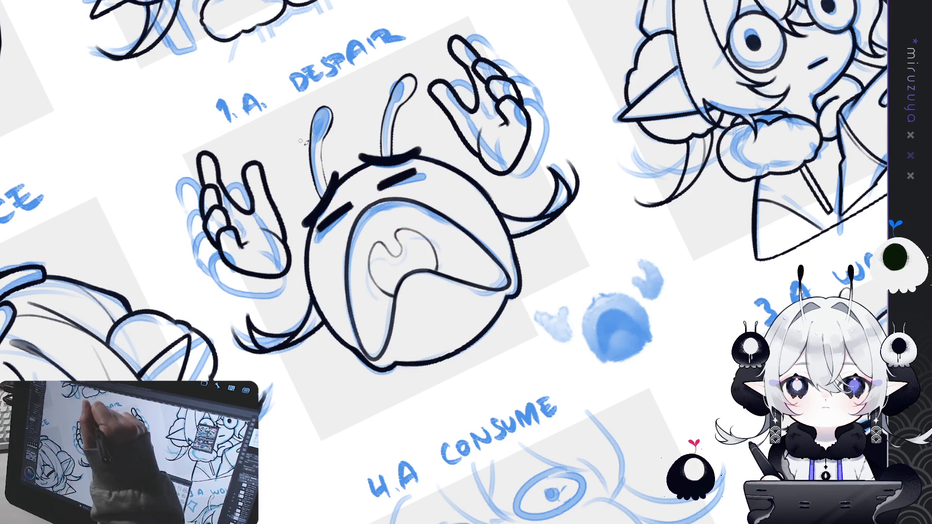
Ink the left antenna outline and the left edge of the middle antenna in black.
{"action": "left_click_drag", "start_coordinate": [321, 194], "coordinate": [311, 136]}
{"action": "key", "text": "ctrl+z"}
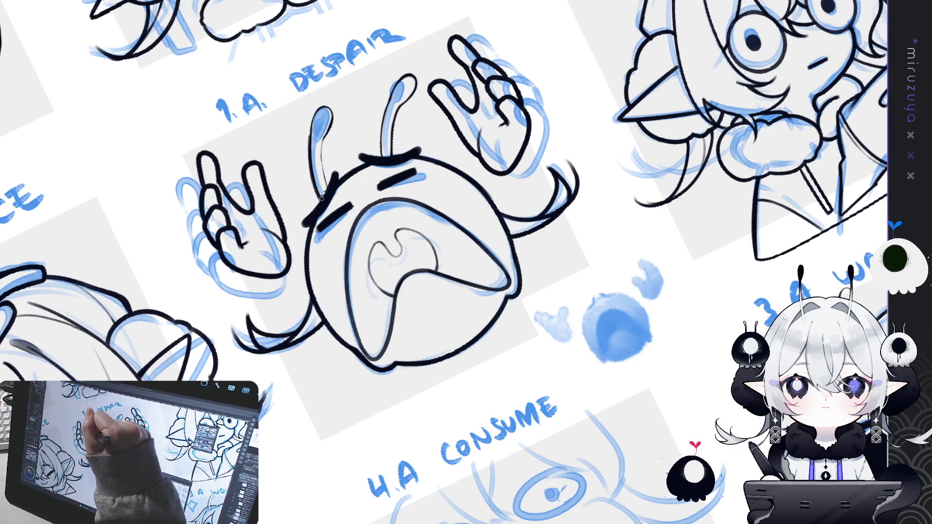
{"action": "left_click_drag", "start_coordinate": [318, 195], "coordinate": [310, 150]}
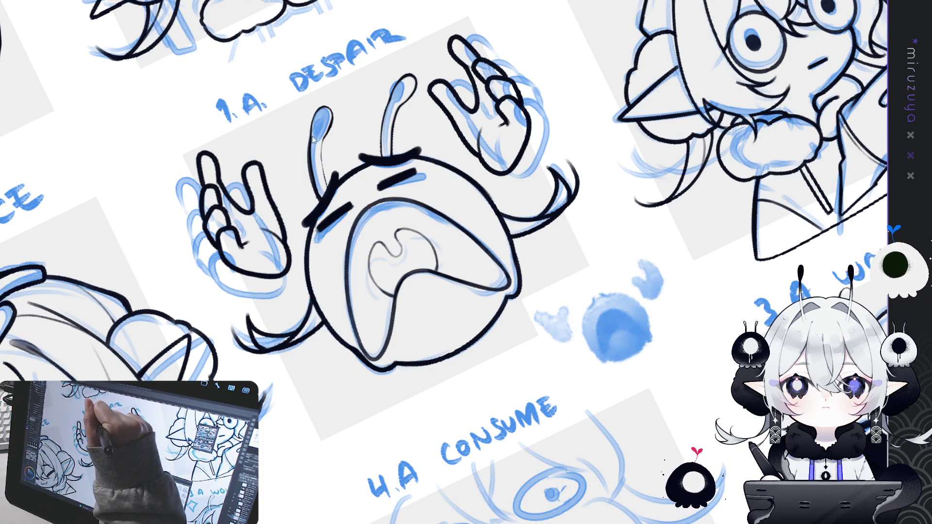
{"action": "mouse_move", "coordinate": [316, 132]}
{"action": "left_mouse_down"}
{"action": "mouse_move", "coordinate": [319, 108]}
{"action": "mouse_move", "coordinate": [334, 120]}
{"action": "mouse_move", "coordinate": [328, 177]}
{"action": "left_mouse_up"}
{"action": "key", "text": "ctrl+z"}
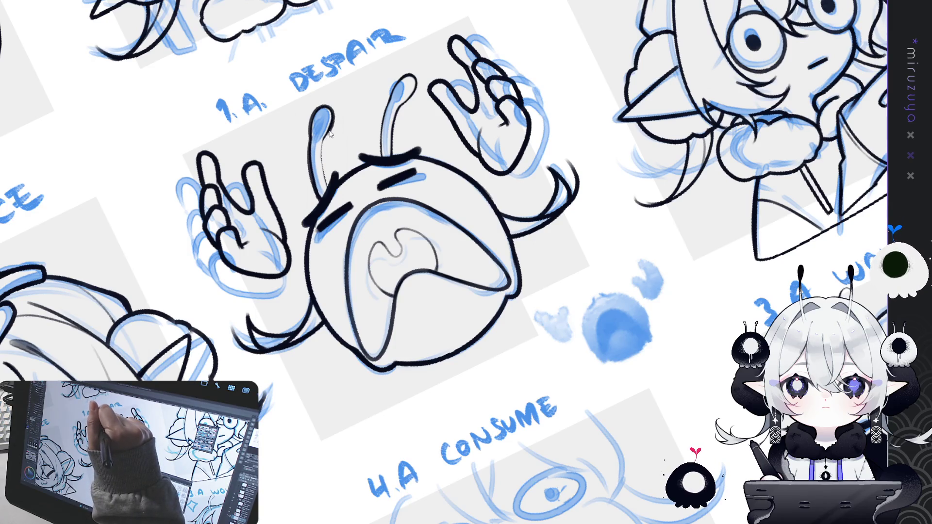
{"action": "left_click_drag", "start_coordinate": [323, 141], "coordinate": [330, 186]}
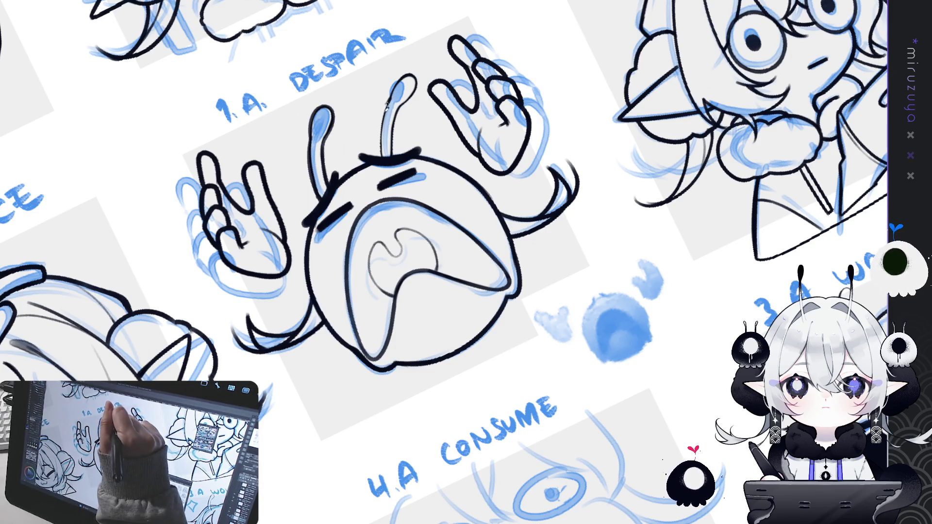
{"action": "left_click_drag", "start_coordinate": [387, 104], "coordinate": [382, 156]}
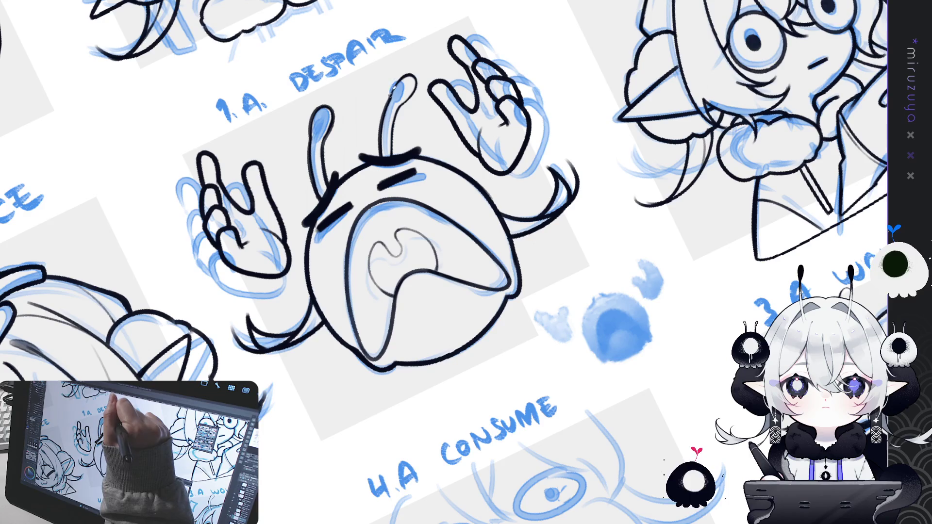
{"action": "mouse_move", "coordinate": [391, 100]}
{"action": "left_mouse_down"}
{"action": "mouse_move", "coordinate": [405, 73]}
{"action": "mouse_move", "coordinate": [418, 80]}
{"action": "left_mouse_up"}
{"action": "key", "text": "ctrl+z"}
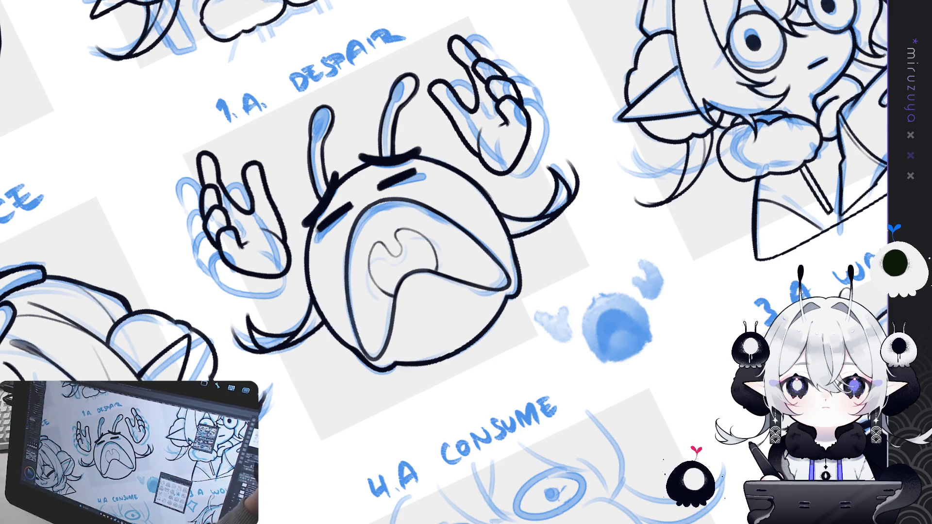
{"action": "scroll", "coordinate": [466, 262], "scroll_direction": "down", "scroll_amount": 5}
Pan, zoom and rotate the view onto the blob emote beside the PENSIVE panel.
{"action": "mouse_move", "coordinate": [158, 170]}
{"action": "left_mouse_down"}
{"action": "mouse_move", "coordinate": [159, 344]}
{"action": "mouse_move", "coordinate": [565, 148]}
{"action": "left_mouse_up"}
{"action": "scroll", "coordinate": [159, 344], "scroll_direction": "up", "scroll_amount": 5}
{"action": "mouse_move", "coordinate": [385, 240]}
{"action": "left_mouse_down"}
{"action": "mouse_move", "coordinate": [498, 353]}
{"action": "mouse_move", "coordinate": [643, 433]}
{"action": "left_mouse_up"}
{"action": "scroll", "coordinate": [693, 349], "scroll_direction": "up", "scroll_amount": 5}
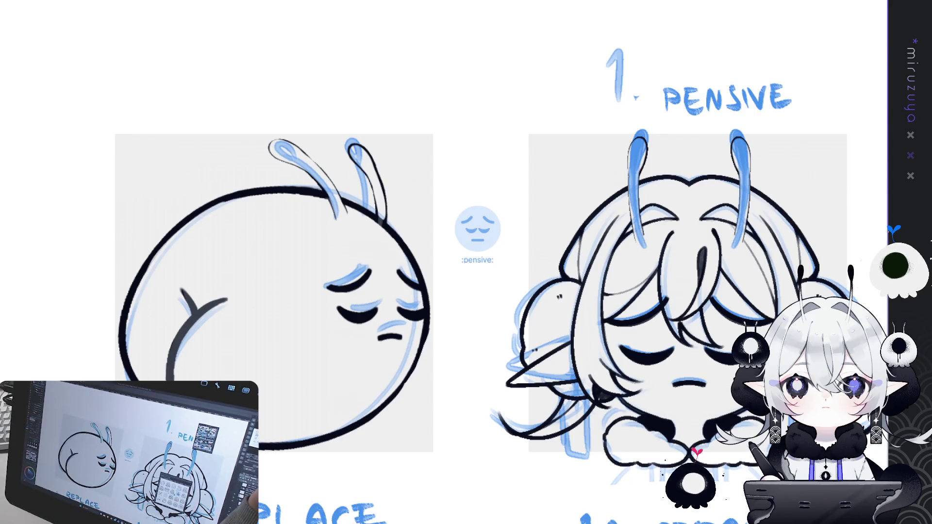
{"action": "scroll", "coordinate": [693, 350], "scroll_direction": "up", "scroll_amount": 2}
{"action": "left_click_drag", "start_coordinate": [693, 349], "coordinate": [327, 55]}
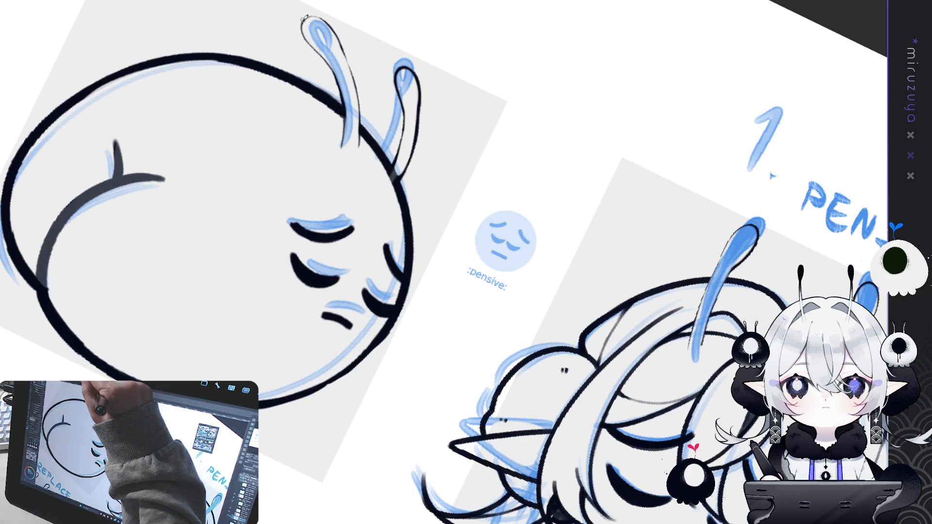
Ink the left antenna's loop and its left side down to the head.
{"action": "left_click_drag", "start_coordinate": [303, 20], "coordinate": [308, 45]}
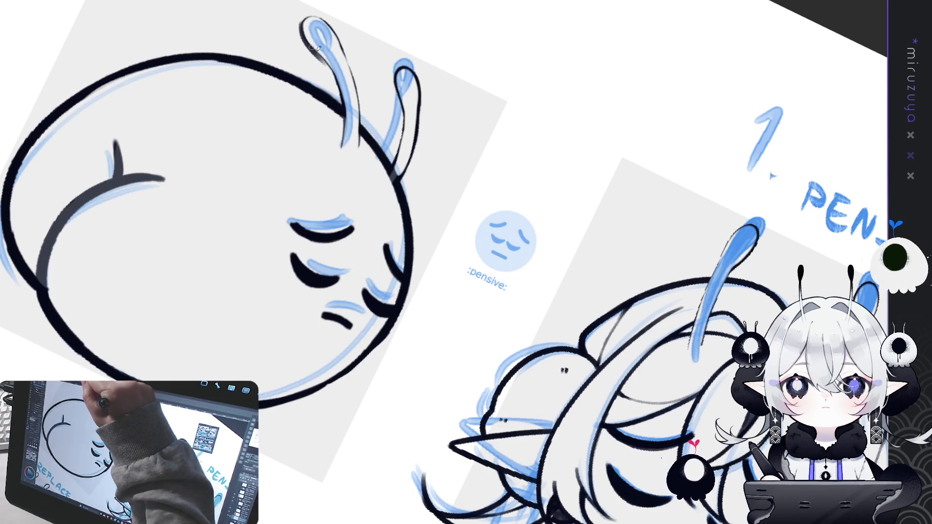
{"action": "mouse_move", "coordinate": [313, 47]}
{"action": "left_mouse_down"}
{"action": "mouse_move", "coordinate": [339, 102]}
{"action": "mouse_move", "coordinate": [339, 145]}
{"action": "left_mouse_up"}
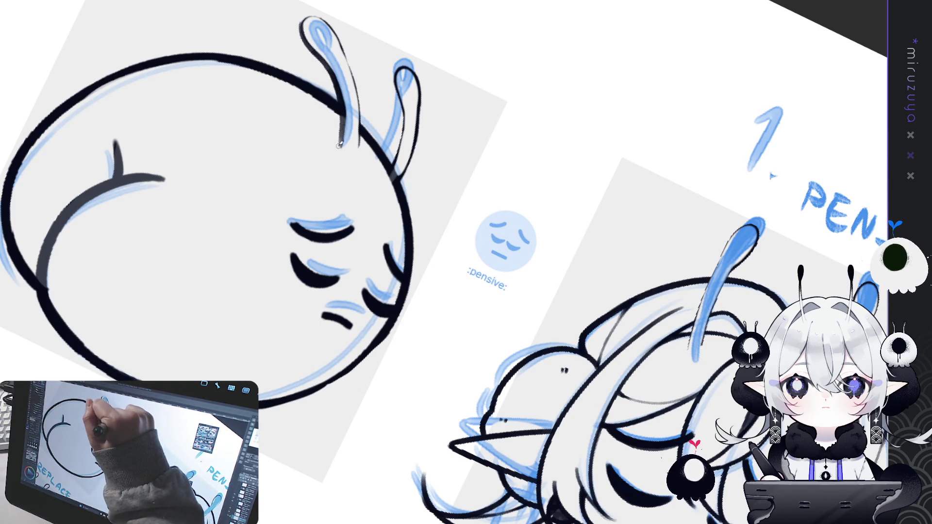
{"action": "mouse_move", "coordinate": [302, 29]}
{"action": "left_mouse_down"}
{"action": "mouse_move", "coordinate": [311, 14]}
{"action": "mouse_move", "coordinate": [348, 55]}
{"action": "left_mouse_up"}
{"action": "key", "text": "ctrl+z"}
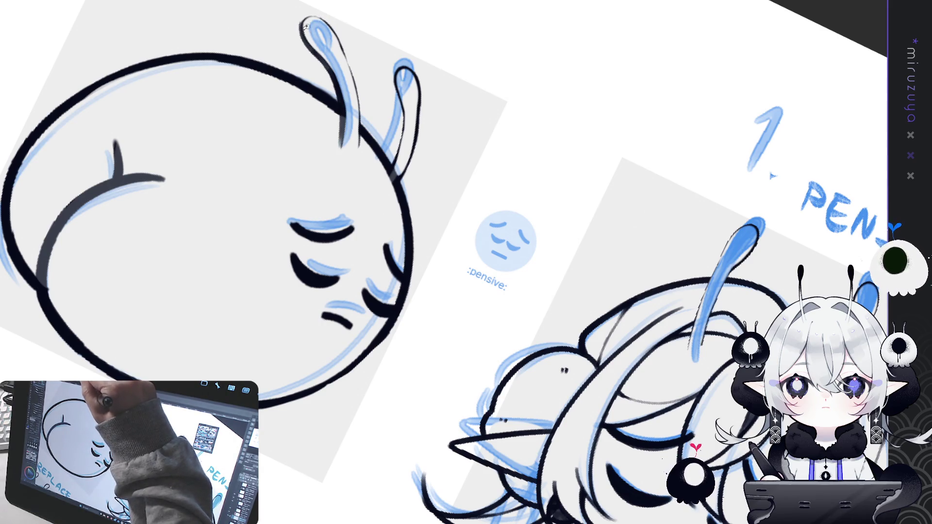
{"action": "mouse_move", "coordinate": [301, 25]}
{"action": "left_mouse_down"}
{"action": "mouse_move", "coordinate": [333, 21]}
{"action": "mouse_move", "coordinate": [347, 54]}
{"action": "left_mouse_up"}
{"action": "key", "text": "ctrl+z"}
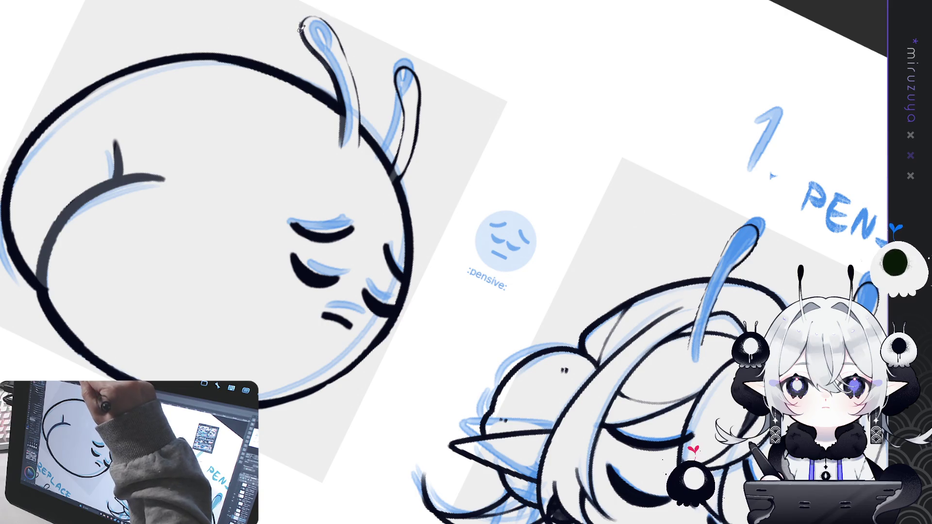
{"action": "mouse_move", "coordinate": [314, 10]}
{"action": "left_mouse_down"}
{"action": "mouse_move", "coordinate": [335, 24]}
{"action": "mouse_move", "coordinate": [347, 54]}
{"action": "mouse_move", "coordinate": [363, 132]}
{"action": "left_mouse_up"}
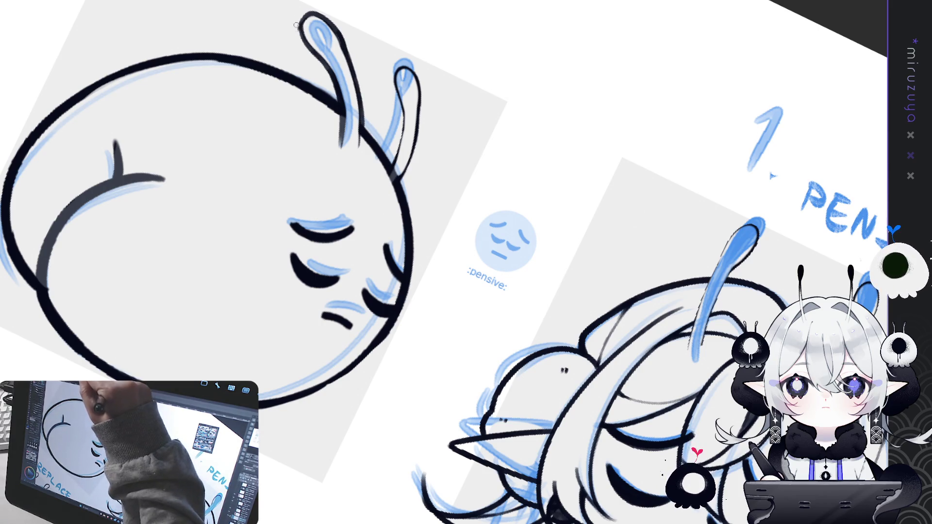
{"action": "left_click_drag", "start_coordinate": [300, 44], "coordinate": [301, 77]}
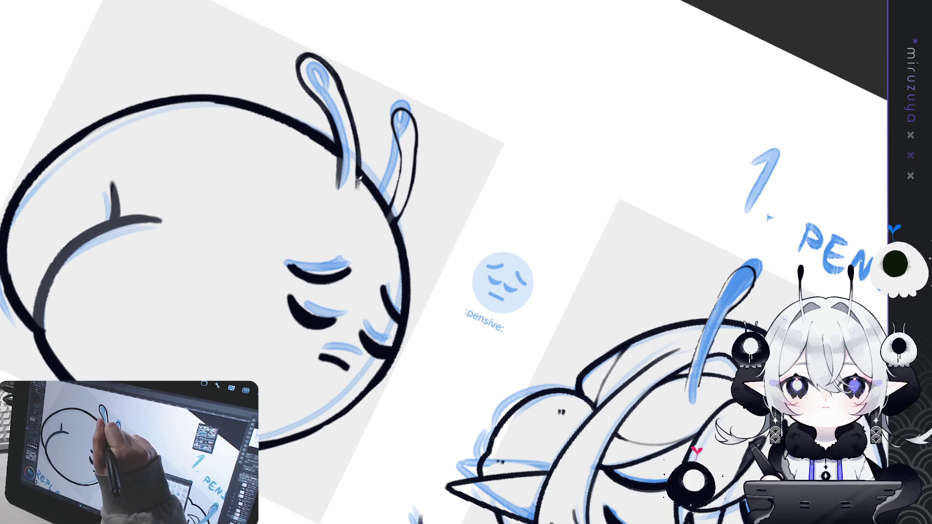
Ink the right antenna's inner edge and tip, retrying the outer edge several times.
{"action": "mouse_move", "coordinate": [394, 111]}
{"action": "left_mouse_down"}
{"action": "mouse_move", "coordinate": [402, 152]}
{"action": "mouse_move", "coordinate": [390, 209]}
{"action": "left_mouse_up"}
{"action": "key", "text": "ctrl+z"}
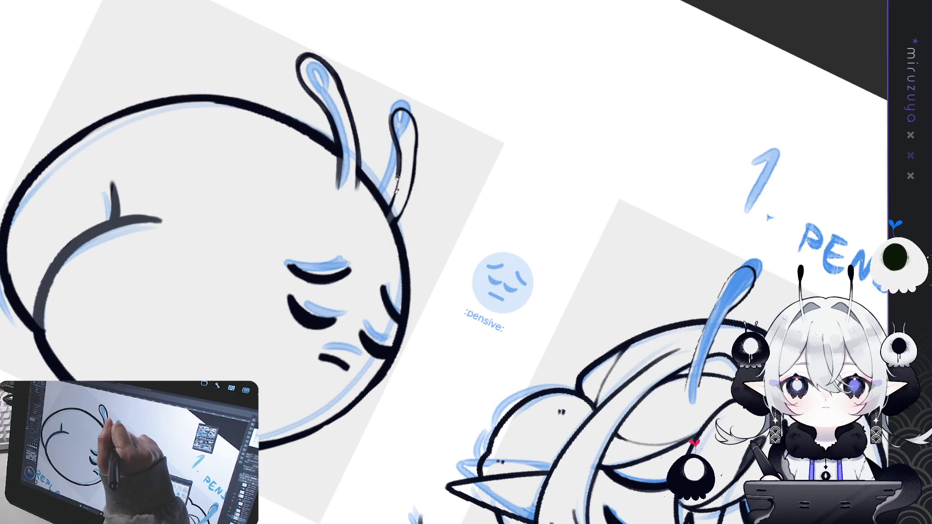
{"action": "left_click_drag", "start_coordinate": [386, 210], "coordinate": [392, 183]}
{"action": "key", "text": "ctrl+z"}
{"action": "left_click_drag", "start_coordinate": [402, 117], "coordinate": [386, 212]}
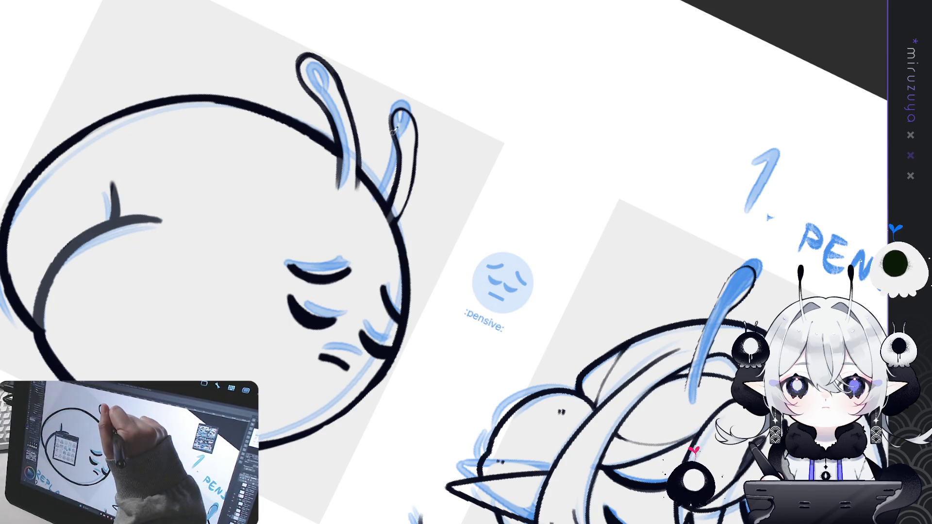
{"action": "left_click_drag", "start_coordinate": [391, 120], "coordinate": [404, 107]}
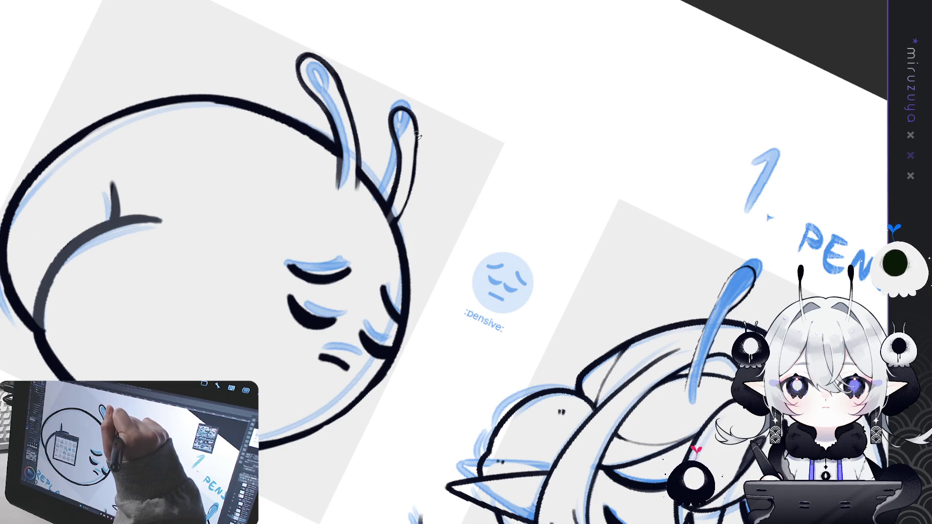
{"action": "left_click_drag", "start_coordinate": [415, 146], "coordinate": [404, 210]}
{"action": "key", "text": "ctrl+z"}
{"action": "left_click_drag", "start_coordinate": [417, 143], "coordinate": [405, 223]}
{"action": "key", "text": "ctrl+z"}
{"action": "mouse_move", "coordinate": [417, 143]}
{"action": "left_mouse_down"}
{"action": "mouse_move", "coordinate": [395, 224]}
{"action": "mouse_move", "coordinate": [419, 158]}
{"action": "left_mouse_up"}
{"action": "key", "text": "ctrl+z"}
{"action": "key", "text": "ctrl+z"}
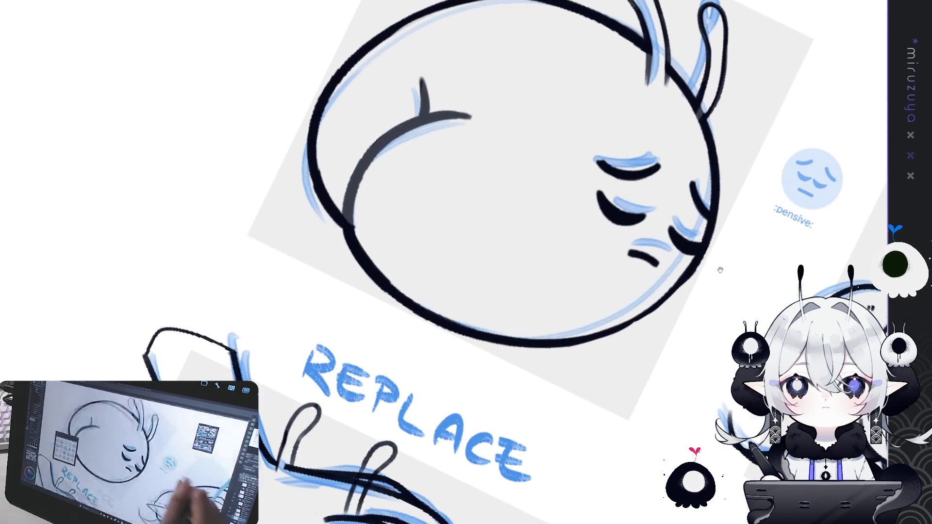
In a flipped, rotated view, thicken the round bunny's left and lower-left outline.
{"action": "left_click_drag", "start_coordinate": [296, 428], "coordinate": [607, 324]}
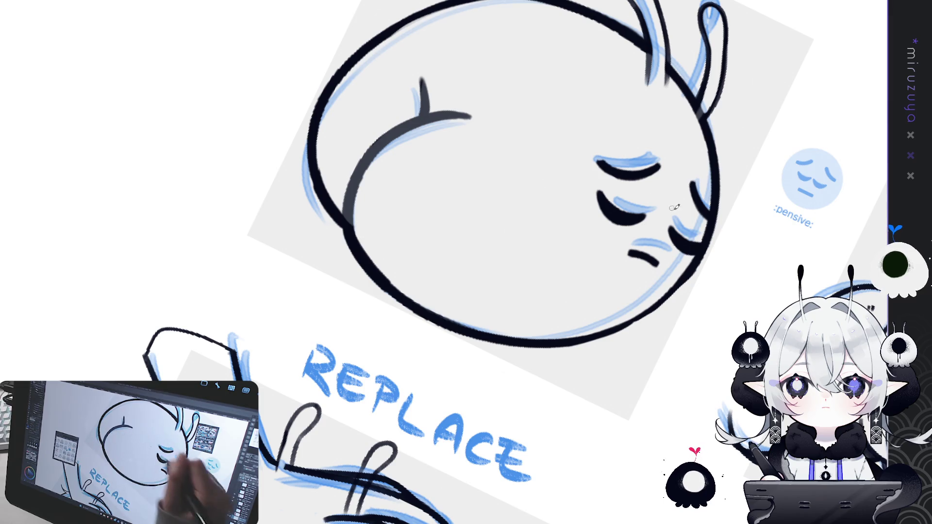
{"action": "left_click_drag", "start_coordinate": [802, 417], "coordinate": [449, 419]}
{"action": "key", "text": "h"}
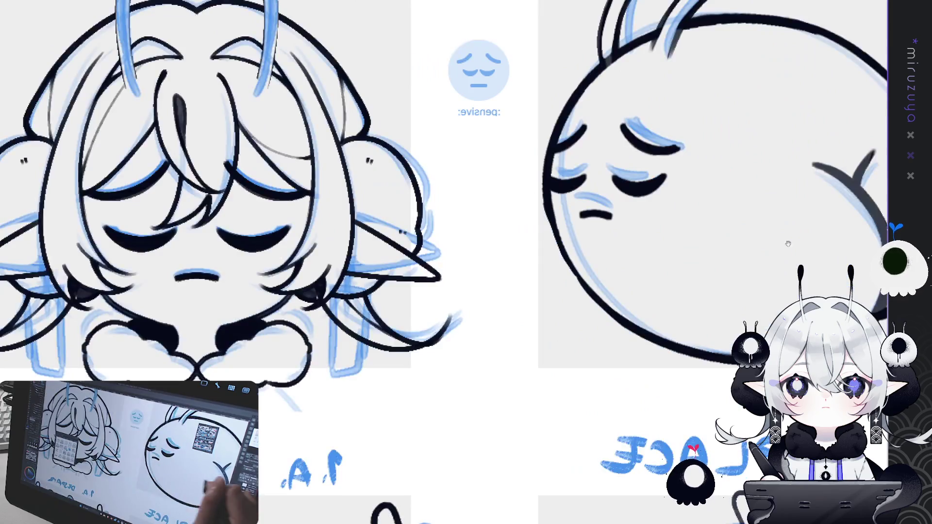
{"action": "left_click_drag", "start_coordinate": [704, 171], "coordinate": [514, 260]}
{"action": "left_click_drag", "start_coordinate": [370, 143], "coordinate": [378, 242]}
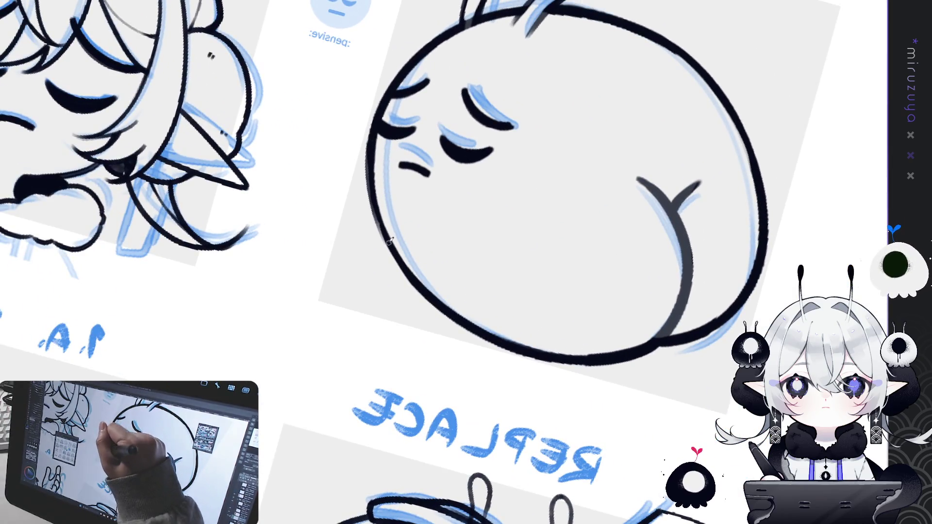
{"action": "left_click_drag", "start_coordinate": [369, 148], "coordinate": [380, 255]}
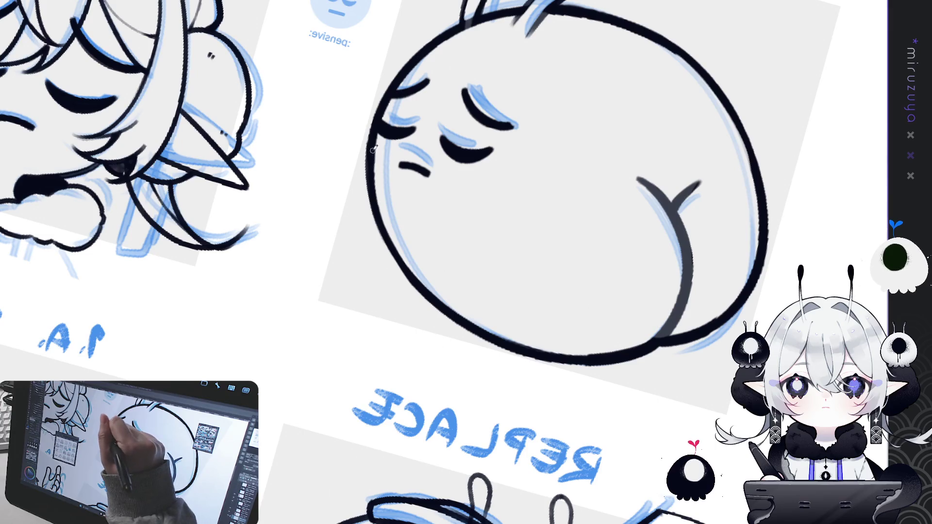
{"action": "left_click_drag", "start_coordinate": [375, 200], "coordinate": [414, 286]}
{"action": "left_click_drag", "start_coordinate": [379, 218], "coordinate": [411, 284]}
{"action": "left_click_drag", "start_coordinate": [386, 241], "coordinate": [461, 321]}
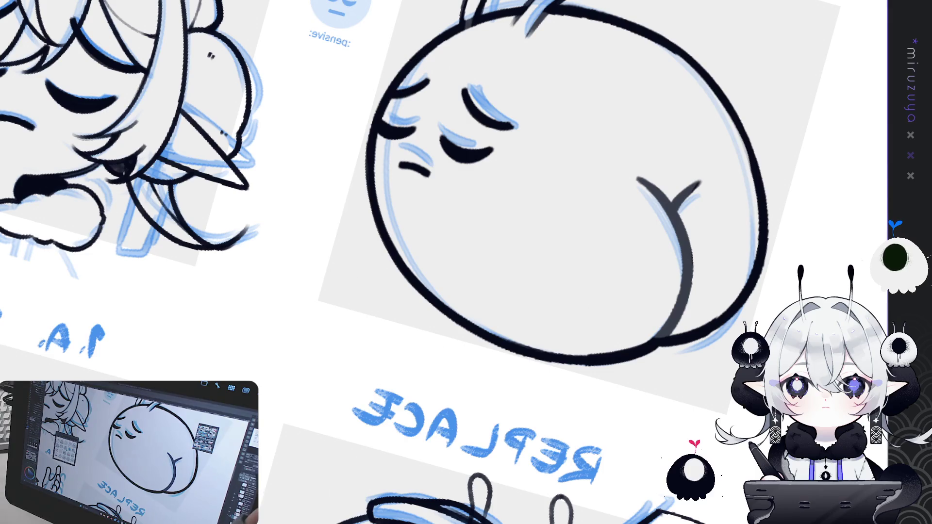
{"action": "key", "text": "ctrl+0"}
{"action": "mouse_move", "coordinate": [583, 194]}
{"action": "left_mouse_down"}
{"action": "mouse_move", "coordinate": [196, 301]}
{"action": "mouse_move", "coordinate": [82, 358]}
{"action": "left_mouse_up"}
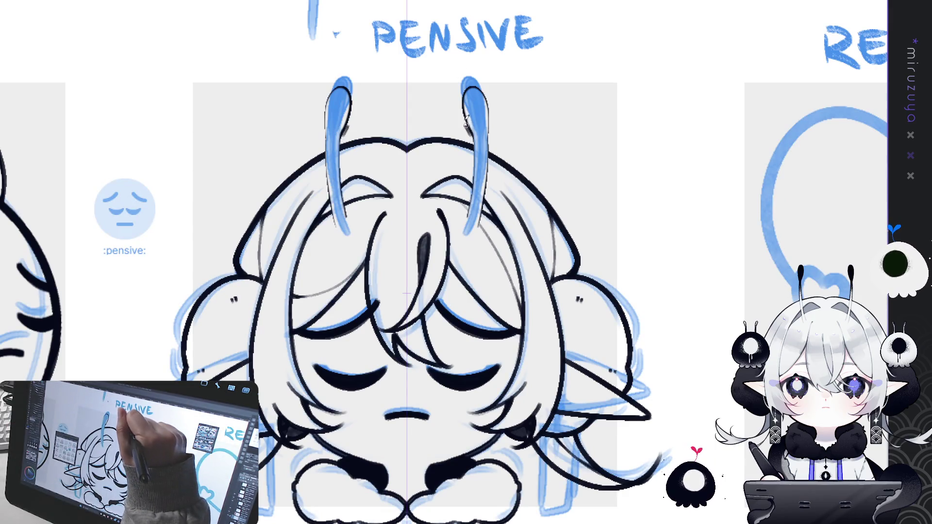
Outline the Pensive girl's inner edges, tops and outer edges of both antennae, plus her left bang.
{"action": "key", "text": "ctrl+z"}
{"action": "left_click_drag", "start_coordinate": [467, 83], "coordinate": [478, 151]}
{"action": "mouse_move", "coordinate": [463, 95]}
{"action": "left_mouse_down"}
{"action": "mouse_move", "coordinate": [474, 84]}
{"action": "mouse_move", "coordinate": [495, 125]}
{"action": "mouse_move", "coordinate": [465, 87]}
{"action": "mouse_move", "coordinate": [485, 95]}
{"action": "mouse_move", "coordinate": [493, 138]}
{"action": "left_mouse_up"}
{"action": "key", "text": "ctrl+z"}
{"action": "key", "text": "ctrl+z"}
{"action": "left_click_drag", "start_coordinate": [488, 102], "coordinate": [491, 157]}
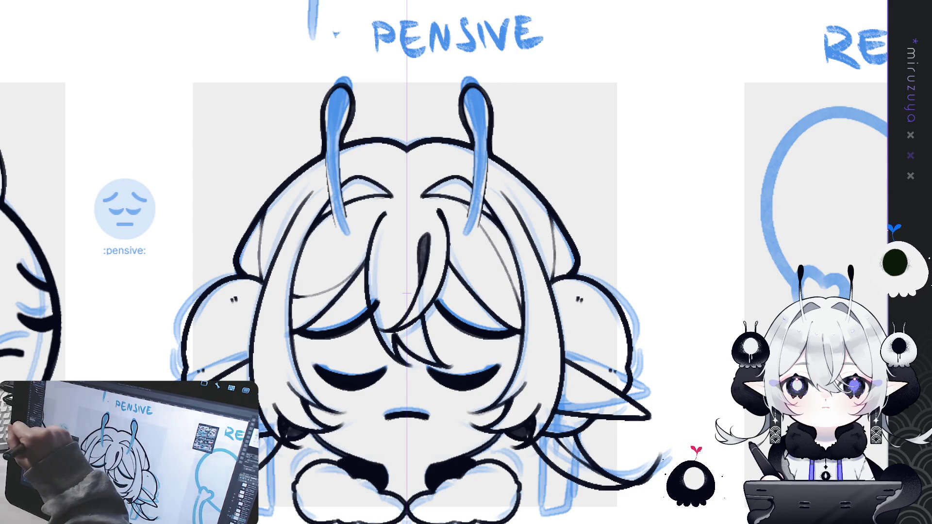
{"action": "left_click_drag", "start_coordinate": [345, 203], "coordinate": [390, 196]}
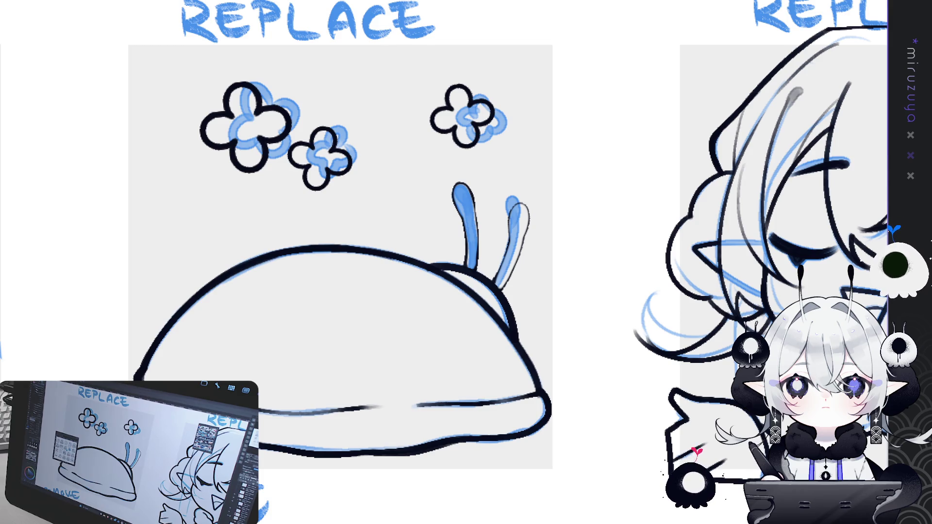
Trace the top, both sides and base of the snail's left antenna in black.
{"action": "left_click_drag", "start_coordinate": [459, 213], "coordinate": [350, 213]}
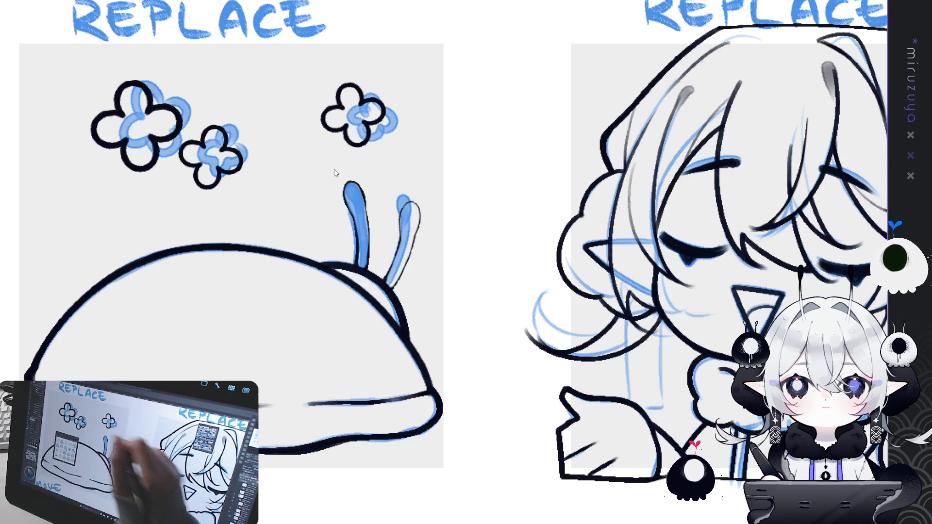
{"action": "left_click_drag", "start_coordinate": [354, 216], "coordinate": [356, 240]}
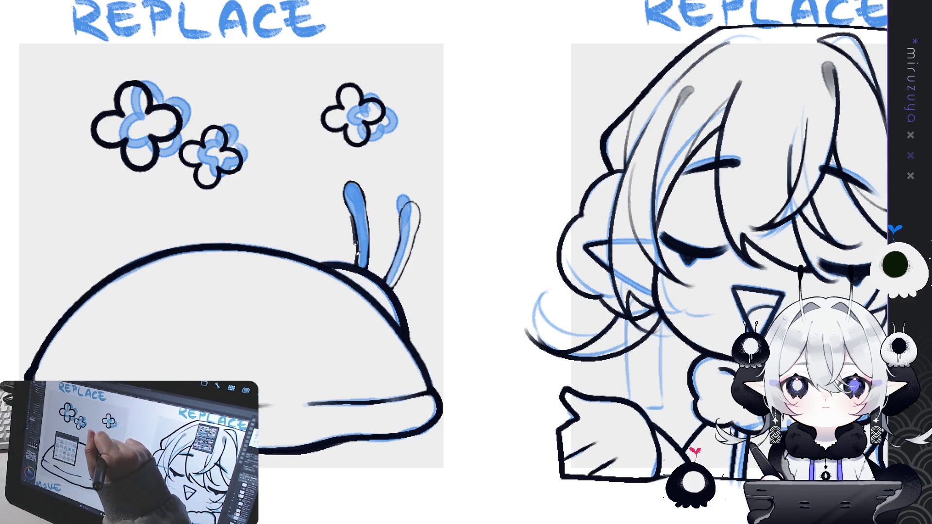
{"action": "key", "text": "ctrl+z"}
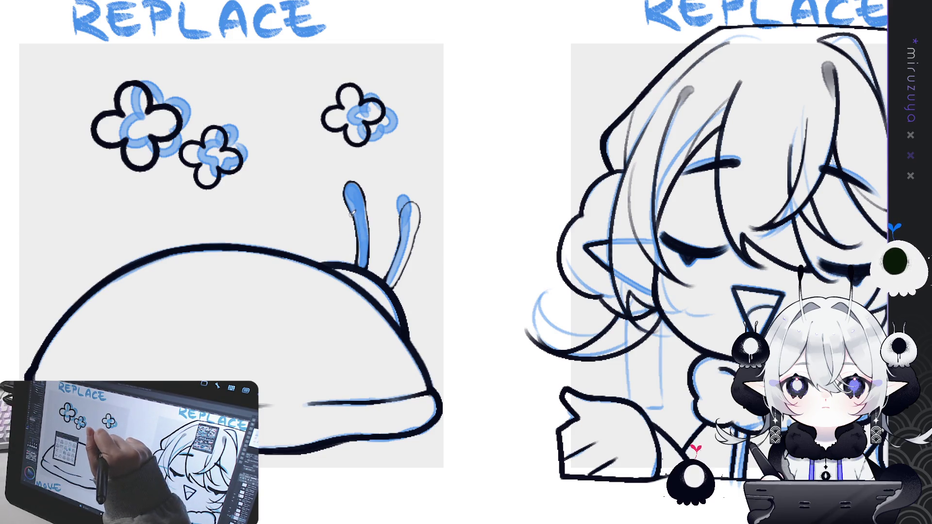
{"action": "left_click_drag", "start_coordinate": [356, 245], "coordinate": [355, 262]}
{"action": "mouse_move", "coordinate": [350, 210]}
{"action": "left_mouse_down"}
{"action": "mouse_move", "coordinate": [342, 190]}
{"action": "mouse_move", "coordinate": [359, 180]}
{"action": "mouse_move", "coordinate": [374, 222]}
{"action": "mouse_move", "coordinate": [373, 257]}
{"action": "left_mouse_up"}
{"action": "key", "text": "ctrl+z"}
{"action": "left_click_drag", "start_coordinate": [368, 205], "coordinate": [369, 264]}
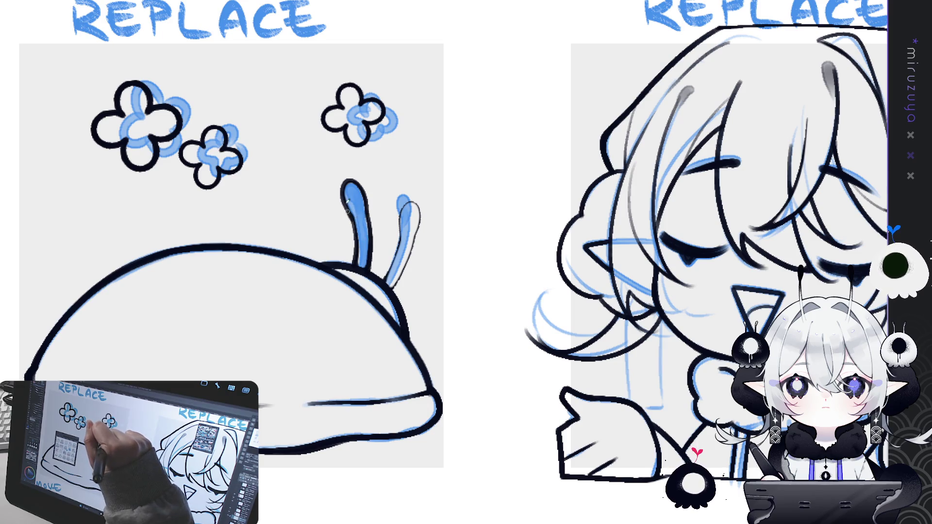
{"action": "left_click_drag", "start_coordinate": [349, 213], "coordinate": [356, 240]}
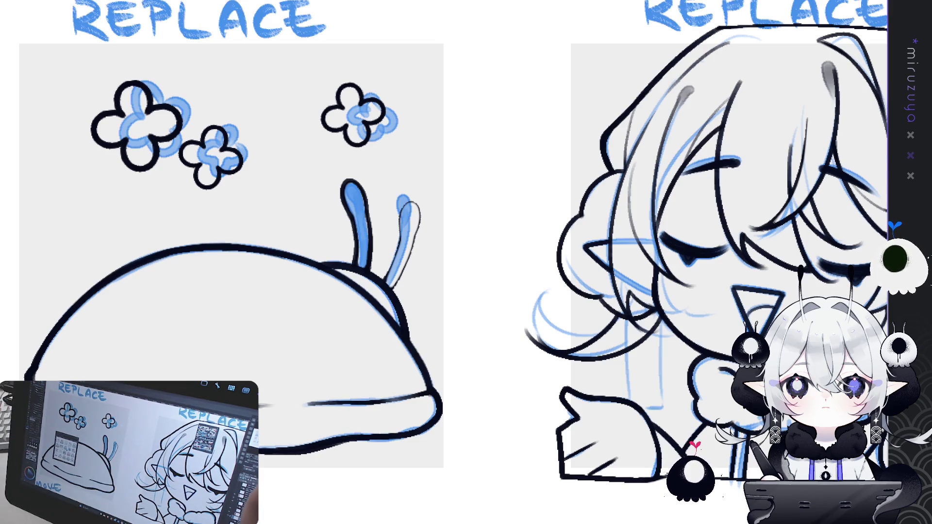
Fit the entire emote sheet to the window with Ctrl+0.
{"action": "key", "text": "ctrl+0"}
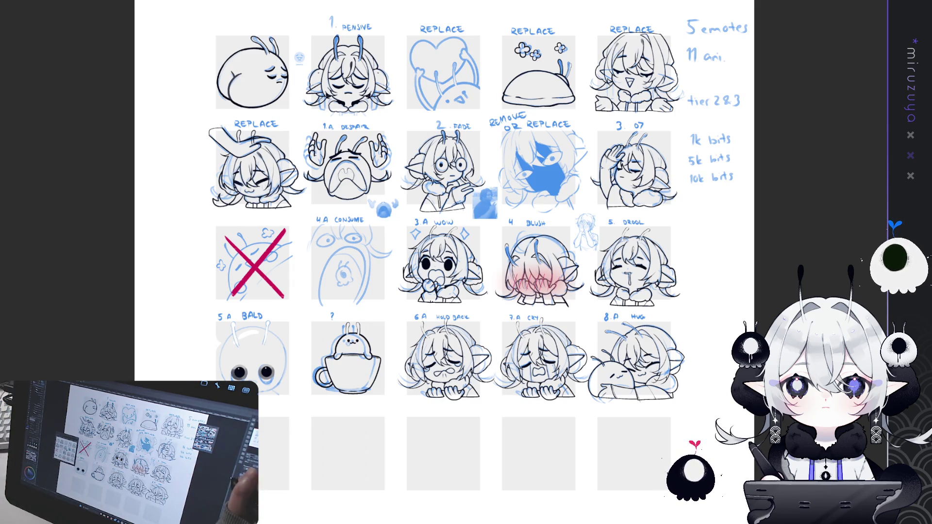
Zoom in and pan across the FADE, BLUSH, PENSIVE and REPLACE emotes, ending at the snail.
{"action": "scroll", "coordinate": [442, 265], "scroll_direction": "up", "scroll_amount": 5}
{"action": "scroll", "coordinate": [441, 267], "scroll_direction": "up", "scroll_amount": 2}
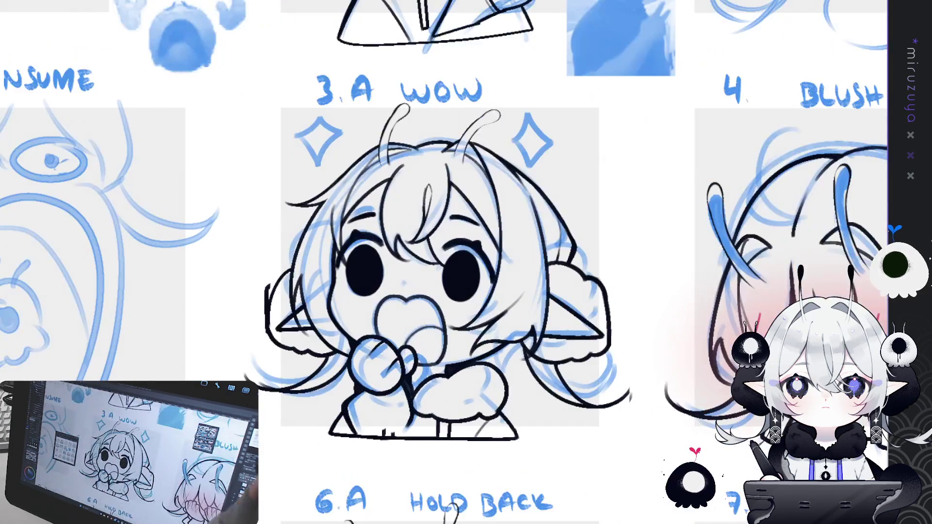
{"action": "mouse_move", "coordinate": [621, 3]}
{"action": "left_mouse_down"}
{"action": "mouse_move", "coordinate": [548, 148]}
{"action": "mouse_move", "coordinate": [558, 355]}
{"action": "left_mouse_up"}
{"action": "left_click_drag", "start_coordinate": [340, 291], "coordinate": [675, 224]}
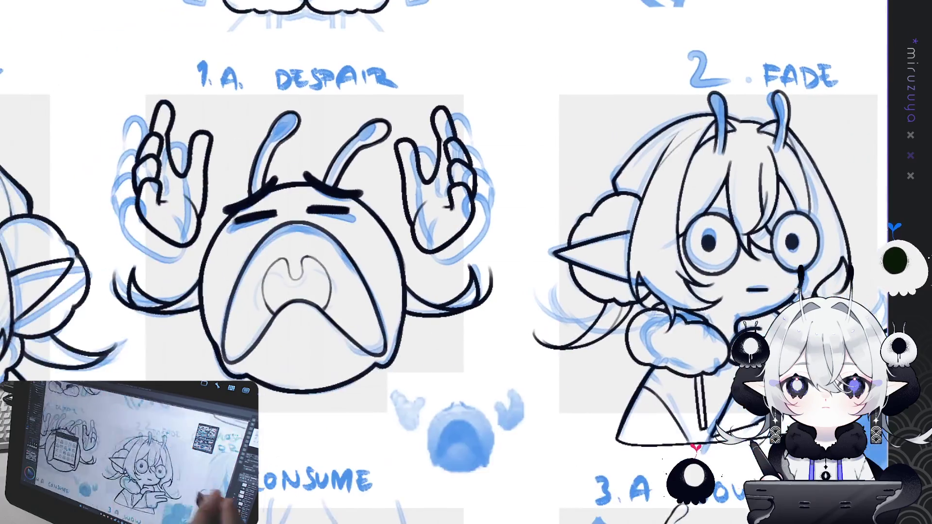
{"action": "left_click_drag", "start_coordinate": [632, 194], "coordinate": [587, 437]}
{"action": "mouse_move", "coordinate": [595, 345]}
{"action": "left_mouse_down"}
{"action": "mouse_move", "coordinate": [546, 485]}
{"action": "mouse_move", "coordinate": [120, 476]}
{"action": "left_mouse_up"}
{"action": "left_click_drag", "start_coordinate": [340, 291], "coordinate": [233, 306]}
{"action": "mouse_move", "coordinate": [704, 296]}
{"action": "left_mouse_down"}
{"action": "mouse_move", "coordinate": [392, 297]}
{"action": "mouse_move", "coordinate": [560, 244]}
{"action": "mouse_move", "coordinate": [568, 170]}
{"action": "left_mouse_up"}
{"action": "mouse_move", "coordinate": [534, 437]}
{"action": "left_mouse_down"}
{"action": "mouse_move", "coordinate": [597, 156]}
{"action": "mouse_move", "coordinate": [544, 93]}
{"action": "mouse_move", "coordinate": [689, 30]}
{"action": "left_mouse_up"}
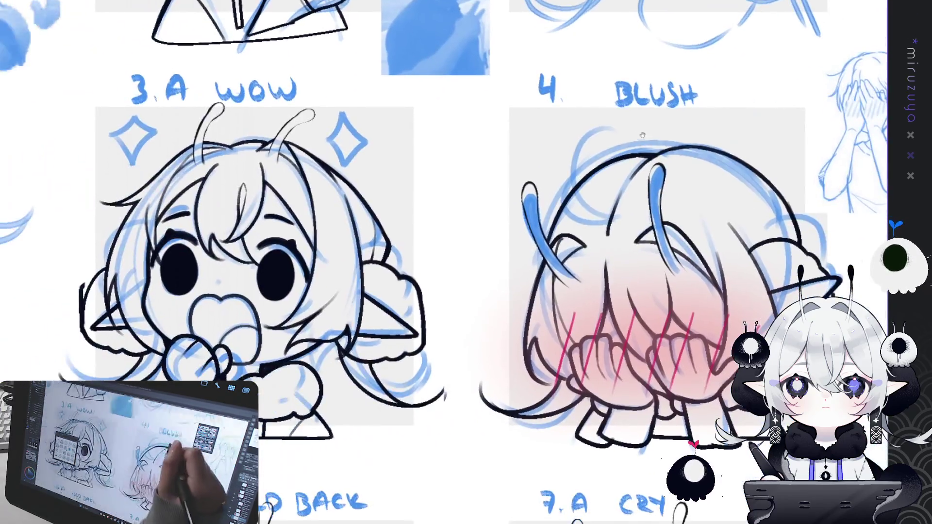
{"action": "left_click_drag", "start_coordinate": [631, 87], "coordinate": [666, 393]}
{"action": "mouse_move", "coordinate": [516, 165]}
{"action": "left_mouse_down"}
{"action": "mouse_move", "coordinate": [575, 355]}
{"action": "mouse_move", "coordinate": [267, 502]}
{"action": "left_mouse_up"}
{"action": "left_click_drag", "start_coordinate": [512, 94], "coordinate": [418, 196]}
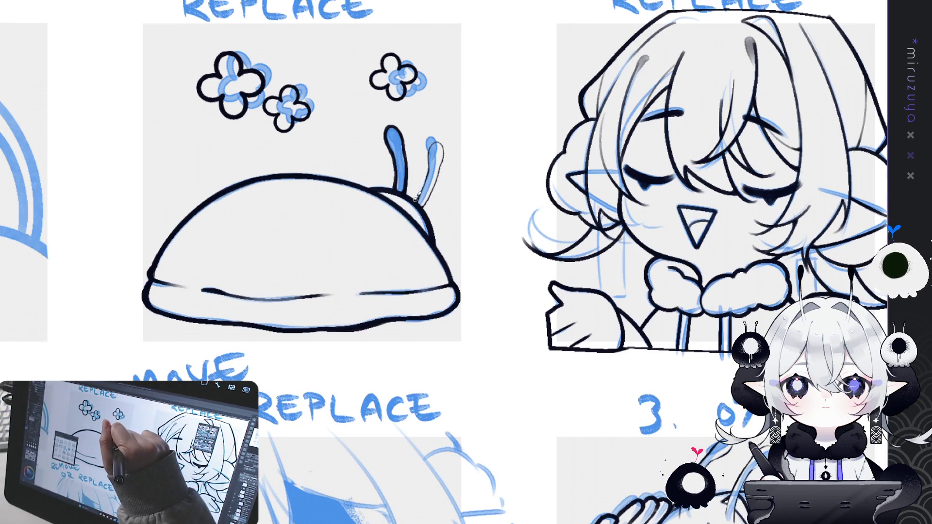
Ink and touch up the left edge of the snail's right antenna.
{"action": "left_click_drag", "start_coordinate": [429, 159], "coordinate": [415, 200]}
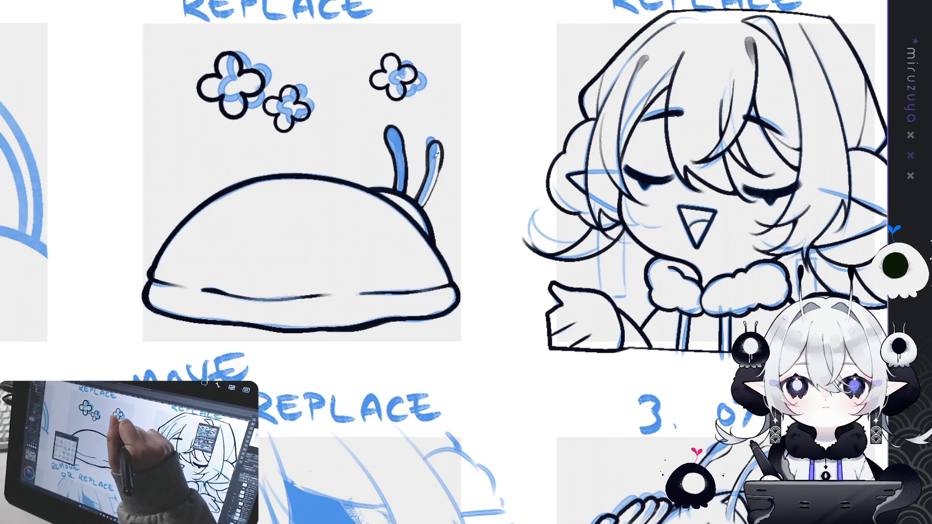
{"action": "mouse_move", "coordinate": [434, 147]}
{"action": "left_mouse_down"}
{"action": "mouse_move", "coordinate": [426, 164]}
{"action": "mouse_move", "coordinate": [446, 155]}
{"action": "mouse_move", "coordinate": [422, 209]}
{"action": "left_mouse_up"}
{"action": "mouse_move", "coordinate": [685, 244]}
{"action": "left_mouse_down"}
{"action": "mouse_move", "coordinate": [516, 318]}
{"action": "mouse_move", "coordinate": [675, 228]}
{"action": "left_mouse_up"}
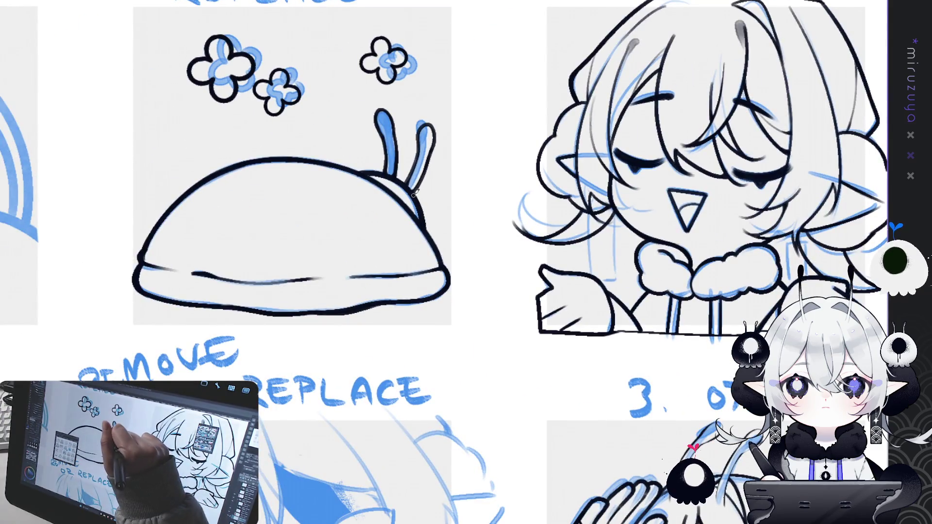
{"action": "mouse_move", "coordinate": [507, 345]}
{"action": "left_mouse_down"}
{"action": "mouse_move", "coordinate": [344, 79]}
{"action": "mouse_move", "coordinate": [329, 72]}
{"action": "mouse_move", "coordinate": [246, 100]}
{"action": "mouse_move", "coordinate": [255, 100]}
{"action": "left_mouse_up"}
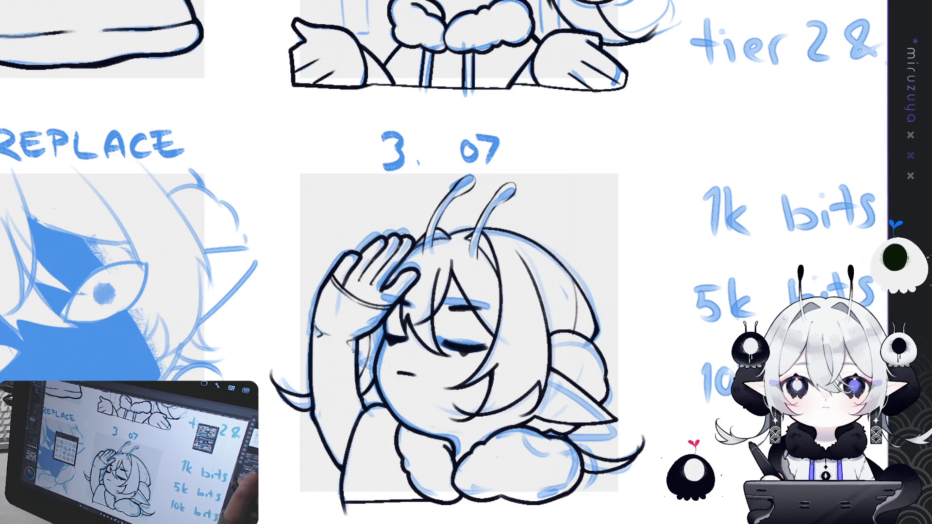
Centre the 3. 07 emote and rotate the view about 35° counter-clockwise.
{"action": "left_click_drag", "start_coordinate": [466, 262], "coordinate": [420, 239]}
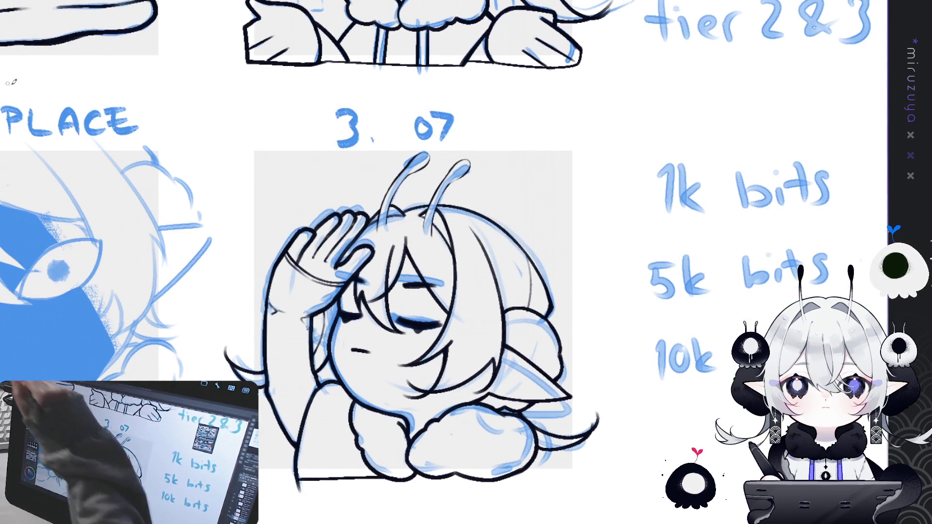
{"action": "left_click_drag", "start_coordinate": [466, 262], "coordinate": [437, 218]}
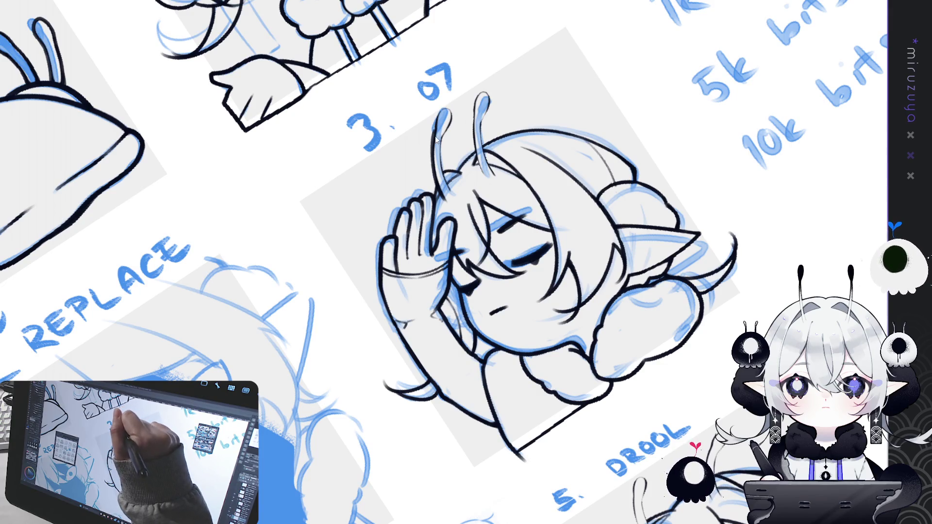
Touch up the left antenna tip and ink the right antenna's left edge up to its tip.
{"action": "left_click_drag", "start_coordinate": [444, 106], "coordinate": [453, 117]}
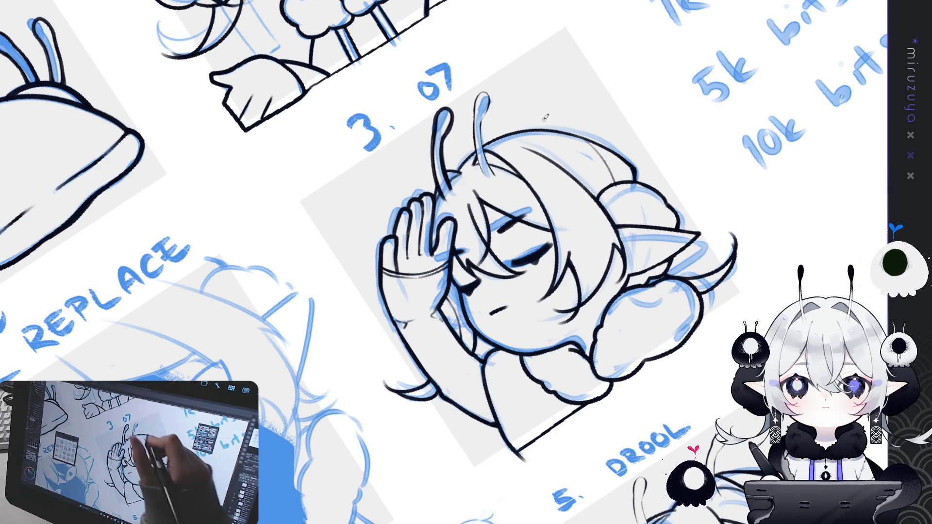
{"action": "left_click_drag", "start_coordinate": [491, 133], "coordinate": [445, 158]}
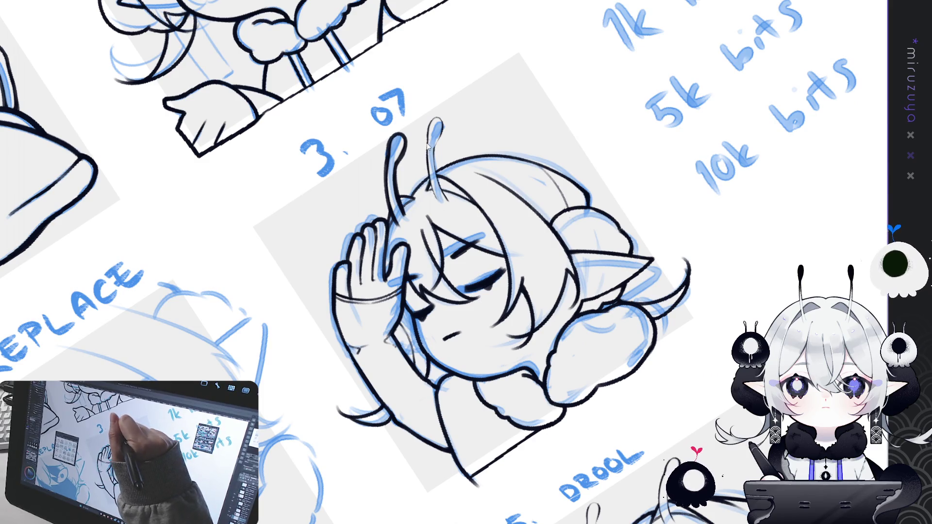
{"action": "mouse_move", "coordinate": [435, 194]}
{"action": "left_mouse_down"}
{"action": "mouse_move", "coordinate": [427, 169]}
{"action": "mouse_move", "coordinate": [439, 200]}
{"action": "left_mouse_up"}
{"action": "left_click_drag", "start_coordinate": [427, 144], "coordinate": [430, 124]}
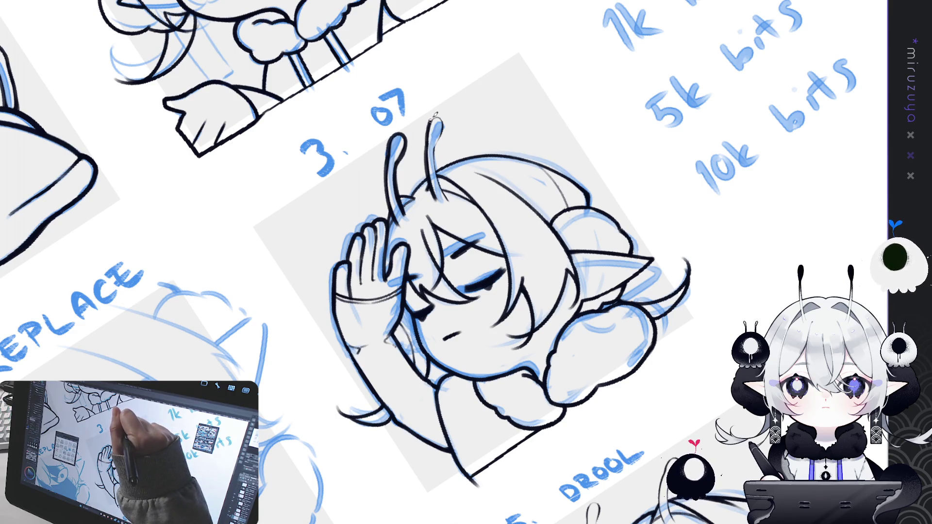
Redraw the right antenna's stem, undoing repeatedly until a clean line reaches its top.
{"action": "key", "text": "ctrl+z"}
{"action": "mouse_move", "coordinate": [427, 147]}
{"action": "left_mouse_down"}
{"action": "mouse_move", "coordinate": [431, 125]}
{"action": "mouse_move", "coordinate": [451, 197]}
{"action": "left_mouse_up"}
{"action": "key", "text": "ctrl+z"}
{"action": "key", "text": "ctrl+z"}
{"action": "left_click_drag", "start_coordinate": [437, 143], "coordinate": [451, 200]}
{"action": "key", "text": "ctrl+z"}
{"action": "left_click_drag", "start_coordinate": [437, 151], "coordinate": [452, 200]}
{"action": "key", "text": "ctrl+z"}
{"action": "left_click_drag", "start_coordinate": [437, 156], "coordinate": [447, 197]}
{"action": "key", "text": "ctrl+z"}
{"action": "key", "text": "ctrl+z"}
{"action": "left_click_drag", "start_coordinate": [436, 166], "coordinate": [443, 175]}
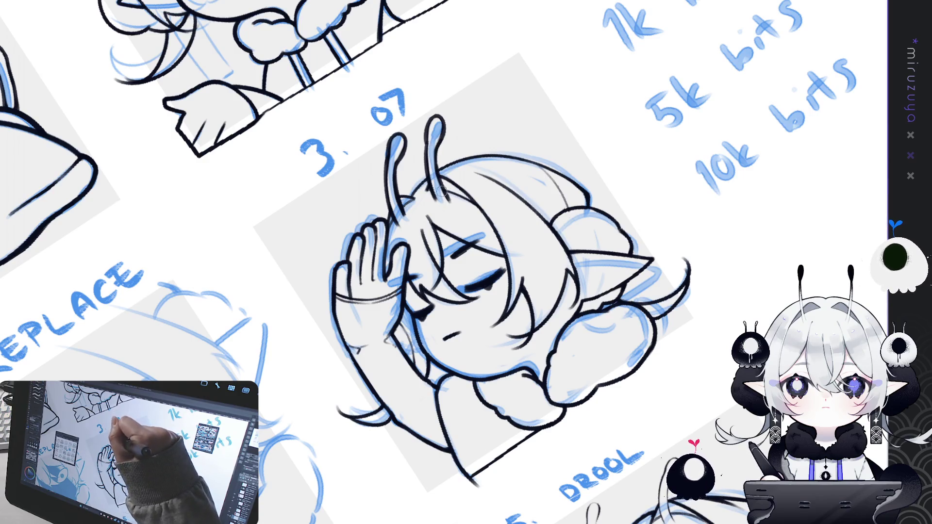
{"action": "key", "text": "ctrl+@"}
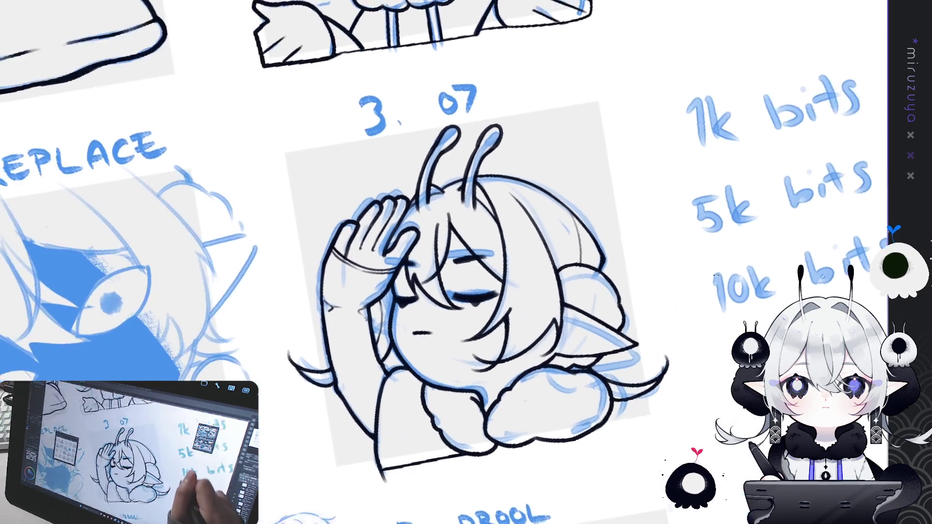
Pan down to the 5. DROOL emote and erase part of its left antenna line.
{"action": "left_click_drag", "start_coordinate": [457, 242], "coordinate": [514, 238]}
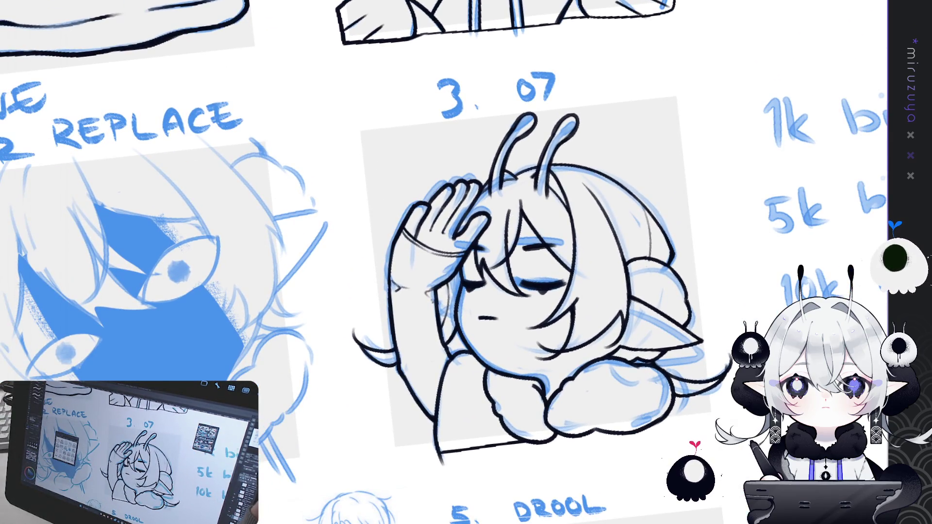
{"action": "key", "text": "ctrl+@"}
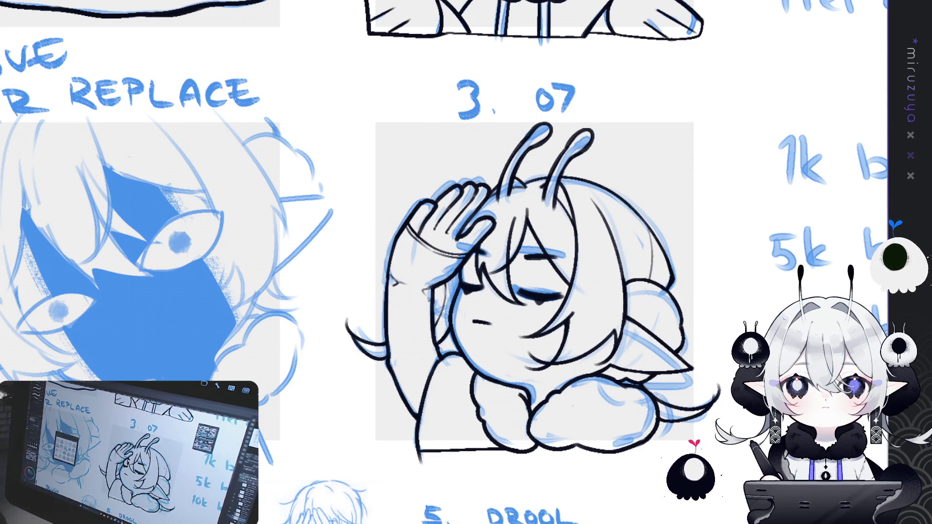
{"action": "mouse_move", "coordinate": [508, 379]}
{"action": "left_mouse_down"}
{"action": "mouse_move", "coordinate": [675, 322]}
{"action": "mouse_move", "coordinate": [675, 308]}
{"action": "left_mouse_up"}
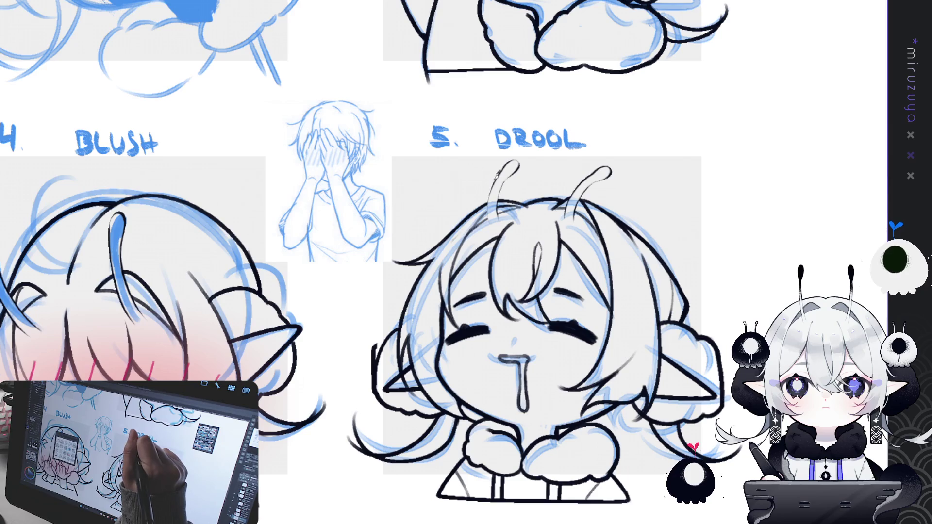
{"action": "left_click_drag", "start_coordinate": [505, 167], "coordinate": [490, 214]}
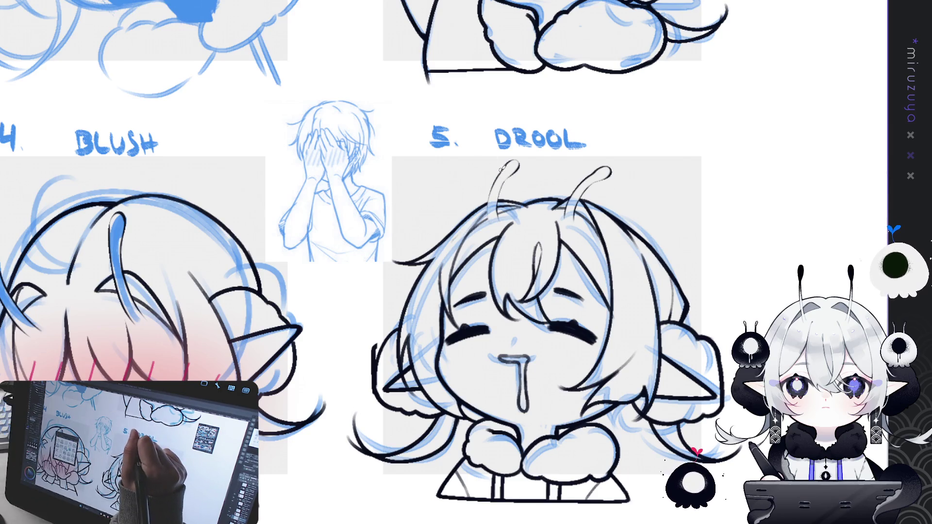
Ink the DROOL left antenna with an extended tip, the right antenna, and close the left tip's loop.
{"action": "left_click_drag", "start_coordinate": [500, 171], "coordinate": [487, 221]}
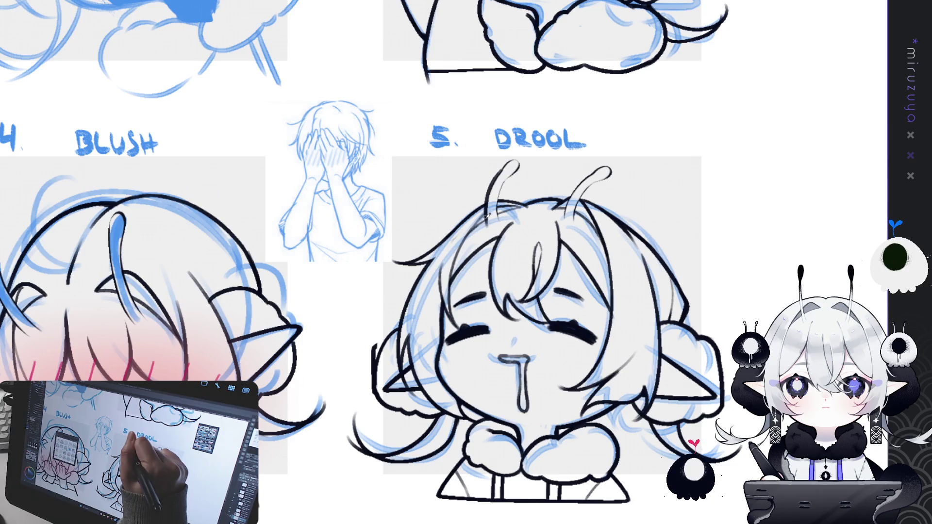
{"action": "mouse_move", "coordinate": [503, 170]}
{"action": "left_mouse_down"}
{"action": "mouse_move", "coordinate": [517, 158]}
{"action": "mouse_move", "coordinate": [475, 204]}
{"action": "mouse_move", "coordinate": [438, 142]}
{"action": "mouse_move", "coordinate": [447, 136]}
{"action": "mouse_move", "coordinate": [470, 197]}
{"action": "left_mouse_up"}
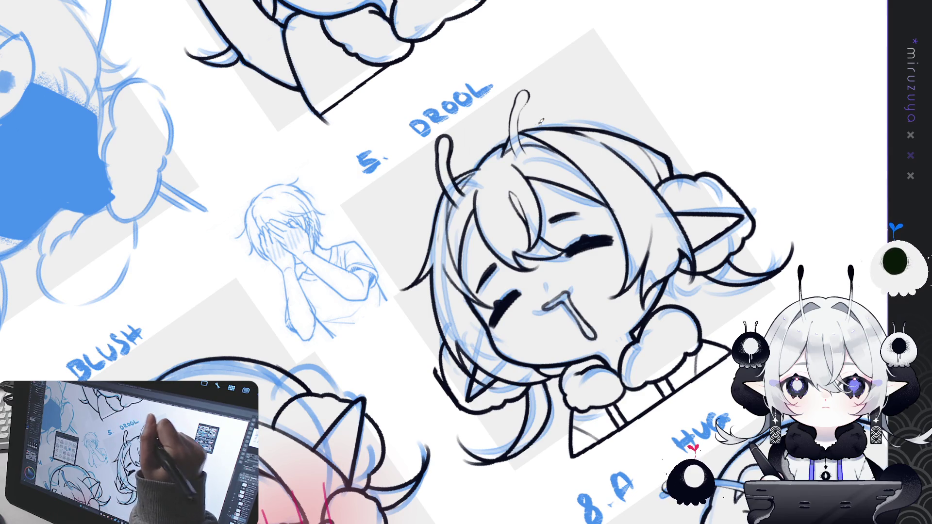
{"action": "left_click_drag", "start_coordinate": [514, 102], "coordinate": [516, 156]}
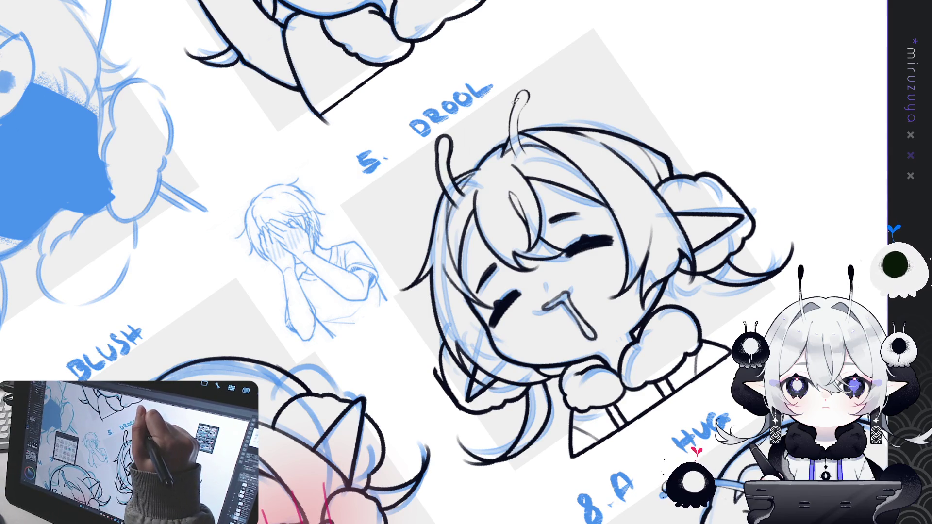
{"action": "left_click_drag", "start_coordinate": [509, 123], "coordinate": [517, 155]}
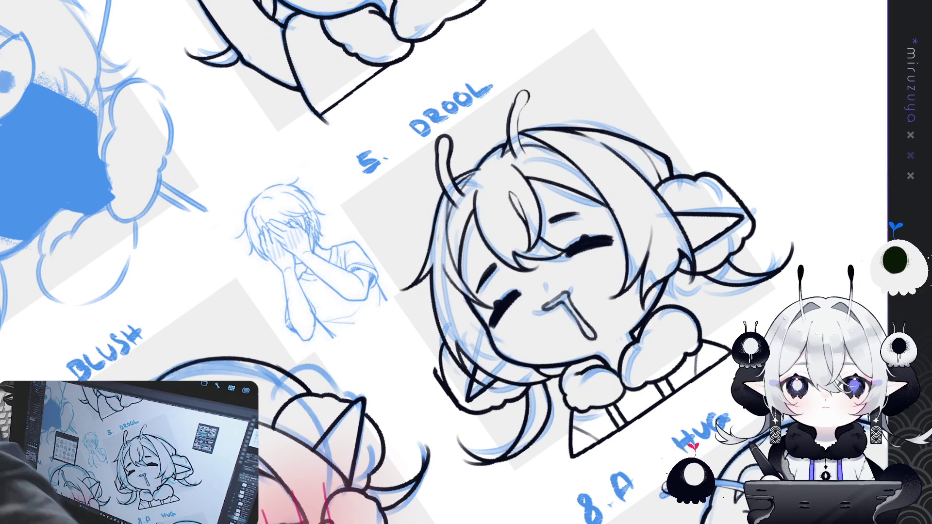
{"action": "left_click_drag", "start_coordinate": [549, 187], "coordinate": [487, 229]}
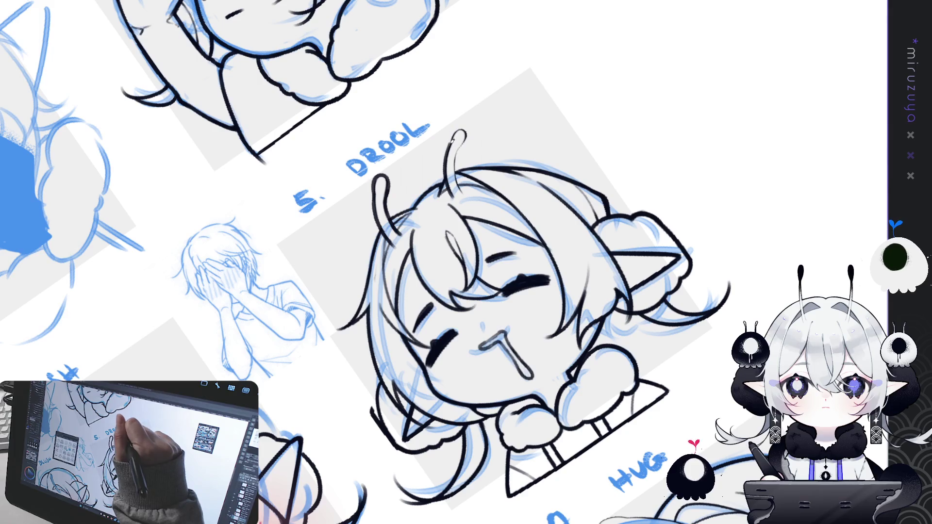
{"action": "mouse_move", "coordinate": [451, 144]}
{"action": "left_mouse_down"}
{"action": "mouse_move", "coordinate": [457, 127]}
{"action": "mouse_move", "coordinate": [465, 141]}
{"action": "mouse_move", "coordinate": [460, 126]}
{"action": "mouse_move", "coordinate": [467, 148]}
{"action": "mouse_move", "coordinate": [457, 158]}
{"action": "left_mouse_up"}
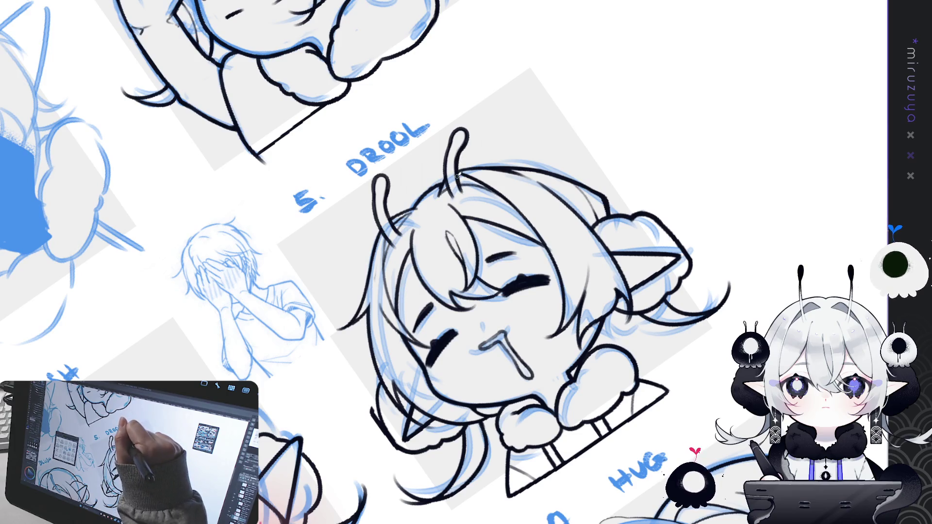
{"action": "key", "text": "ctrl+@"}
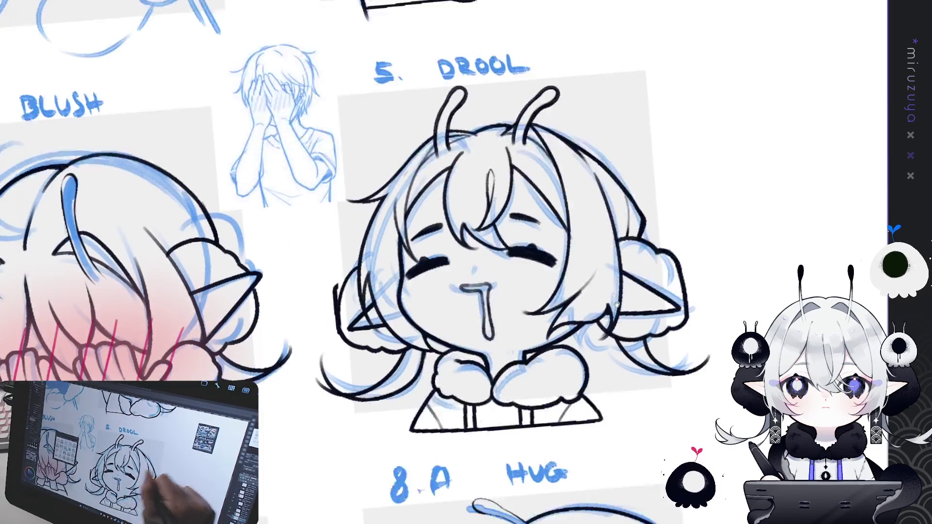
Frame the BLUSH emote tilted, close its left antenna's rounded tip, and retry the right antenna's edge.
{"action": "mouse_move", "coordinate": [677, 338]}
{"action": "left_mouse_down"}
{"action": "mouse_move", "coordinate": [697, 268]}
{"action": "mouse_move", "coordinate": [775, 188]}
{"action": "left_mouse_up"}
{"action": "mouse_move", "coordinate": [522, 345]}
{"action": "left_mouse_down"}
{"action": "mouse_move", "coordinate": [799, 241]}
{"action": "mouse_move", "coordinate": [809, 376]}
{"action": "mouse_move", "coordinate": [728, 291]}
{"action": "left_mouse_up"}
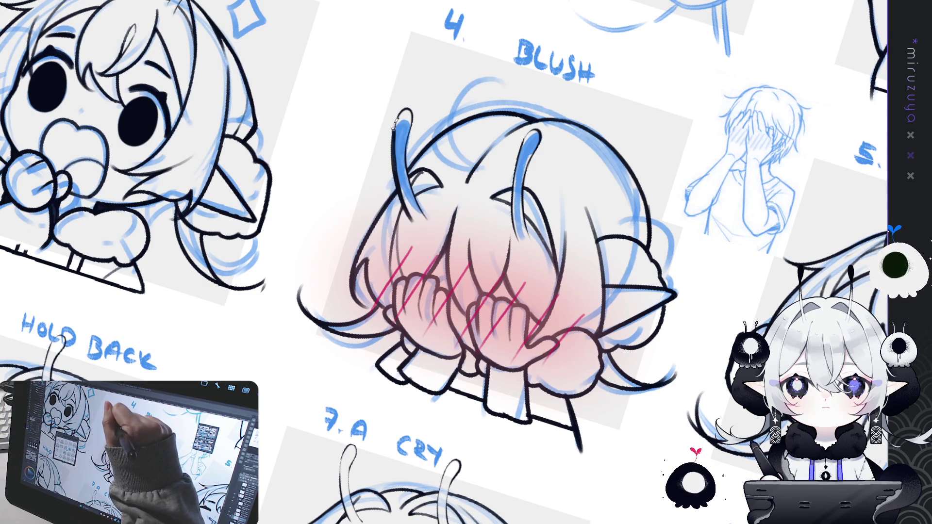
{"action": "mouse_move", "coordinate": [394, 117]}
{"action": "left_mouse_down"}
{"action": "mouse_move", "coordinate": [413, 117]}
{"action": "mouse_move", "coordinate": [413, 128]}
{"action": "left_mouse_up"}
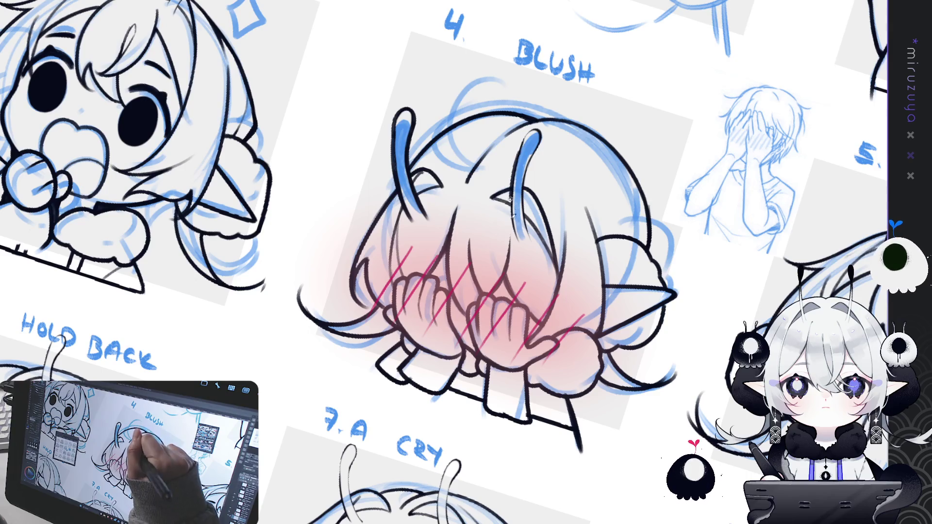
{"action": "mouse_move", "coordinate": [517, 156]}
{"action": "left_mouse_down"}
{"action": "mouse_move", "coordinate": [528, 130]}
{"action": "mouse_move", "coordinate": [540, 129]}
{"action": "mouse_move", "coordinate": [530, 130]}
{"action": "mouse_move", "coordinate": [533, 172]}
{"action": "mouse_move", "coordinate": [532, 158]}
{"action": "left_mouse_up"}
{"action": "key", "text": "ctrl+z"}
{"action": "key", "text": "ctrl+z"}
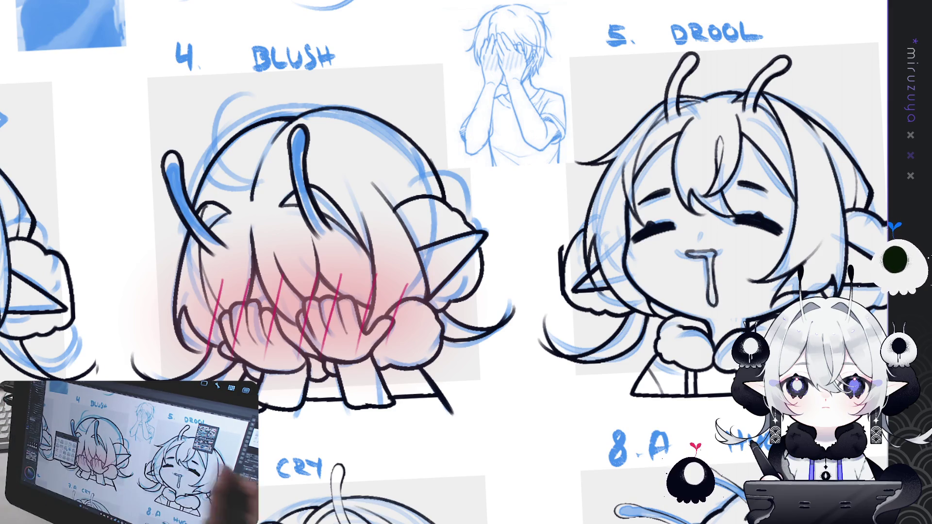
Redraw the 3.A WOW left antenna with its top curling right, retrying until it fits.
{"action": "mouse_move", "coordinate": [27, 335]}
{"action": "left_mouse_down"}
{"action": "mouse_move", "coordinate": [446, 247]}
{"action": "mouse_move", "coordinate": [405, 197]}
{"action": "mouse_move", "coordinate": [524, 342]}
{"action": "mouse_move", "coordinate": [485, 291]}
{"action": "mouse_move", "coordinate": [388, 96]}
{"action": "left_mouse_up"}
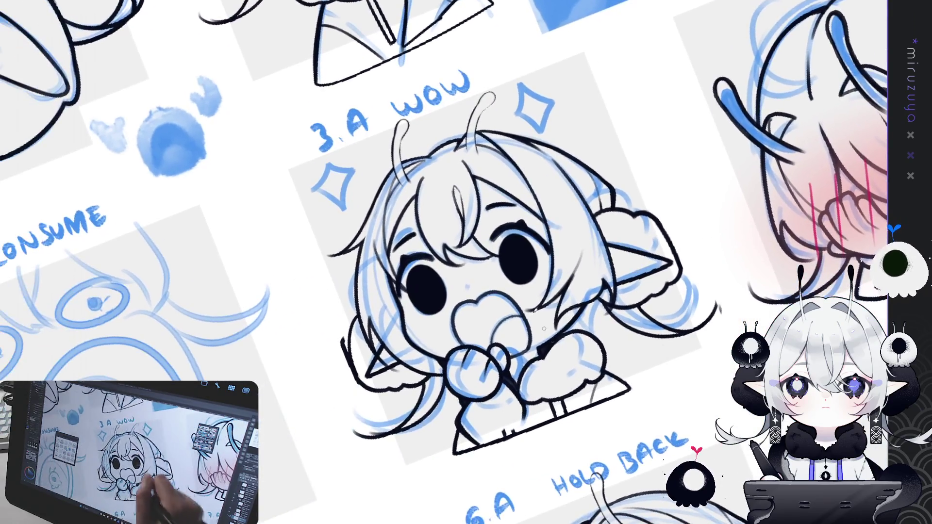
{"action": "left_click_drag", "start_coordinate": [393, 140], "coordinate": [401, 190]}
{"action": "key", "text": "ctrl+z"}
{"action": "mouse_move", "coordinate": [394, 127]}
{"action": "left_mouse_down"}
{"action": "mouse_move", "coordinate": [395, 180]}
{"action": "mouse_move", "coordinate": [403, 190]}
{"action": "mouse_move", "coordinate": [392, 153]}
{"action": "mouse_move", "coordinate": [403, 187]}
{"action": "left_mouse_up"}
{"action": "key", "text": "ctrl+z"}
{"action": "key", "text": "ctrl+z"}
{"action": "mouse_move", "coordinate": [395, 142]}
{"action": "left_mouse_down"}
{"action": "mouse_move", "coordinate": [396, 123]}
{"action": "mouse_move", "coordinate": [410, 116]}
{"action": "mouse_move", "coordinate": [407, 175]}
{"action": "left_mouse_up"}
{"action": "key", "text": "ctrl+z"}
{"action": "left_click_drag", "start_coordinate": [400, 131], "coordinate": [414, 181]}
{"action": "key", "text": "ctrl+z"}
{"action": "left_click_drag", "start_coordinate": [400, 134], "coordinate": [404, 163]}
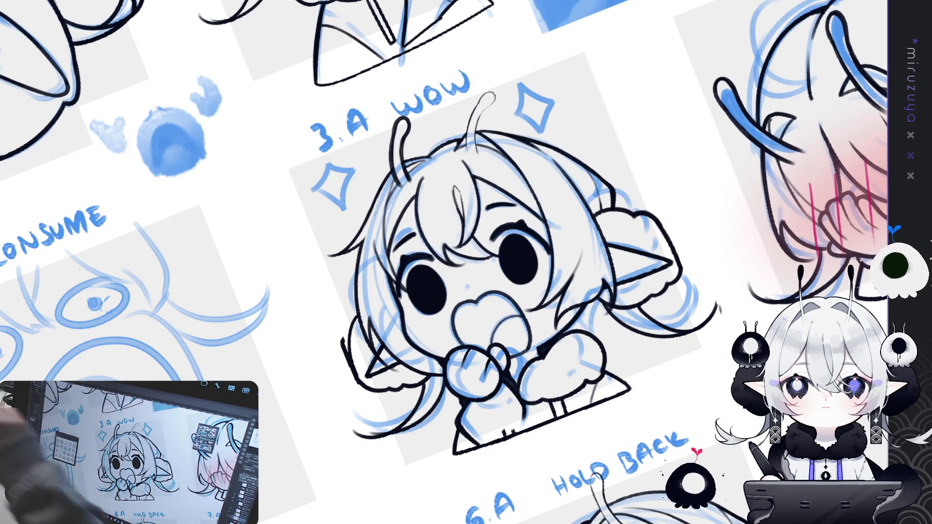
{"action": "key", "text": "ctrl+0"}
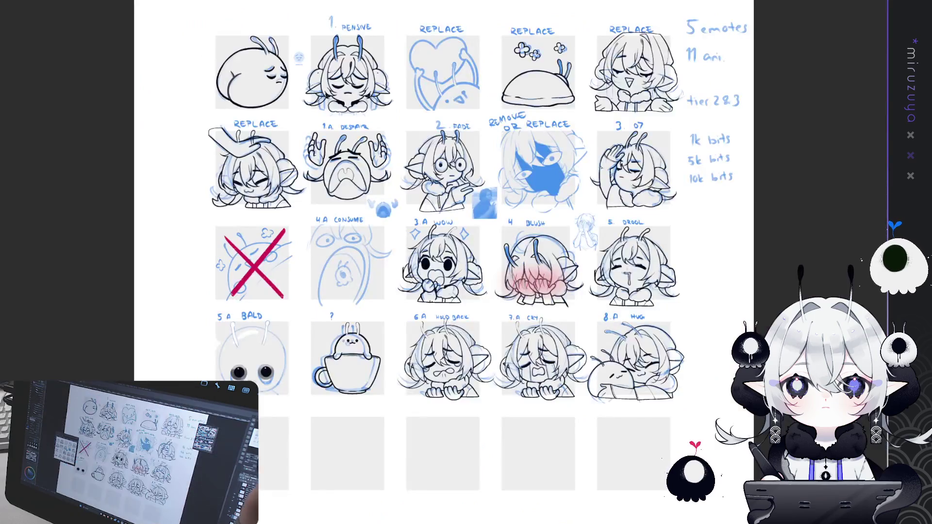
Thicken the bunny-in-cup's left and right ear outlines, then clean up HOLD BACK's left antenna tip.
{"action": "scroll", "coordinate": [466, 262], "scroll_direction": "up", "scroll_amount": 3}
{"action": "scroll", "coordinate": [437, 262], "scroll_direction": "down", "scroll_amount": 3}
{"action": "scroll", "coordinate": [437, 263], "scroll_direction": "up", "scroll_amount": 3}
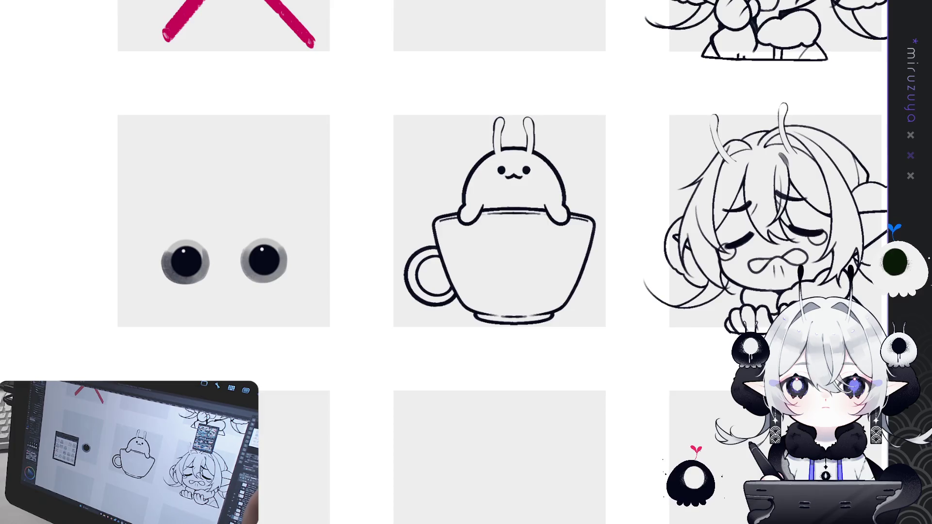
{"action": "scroll", "coordinate": [727, 263], "scroll_direction": "up", "scroll_amount": 3}
{"action": "left_click_drag", "start_coordinate": [727, 263], "coordinate": [603, 343]}
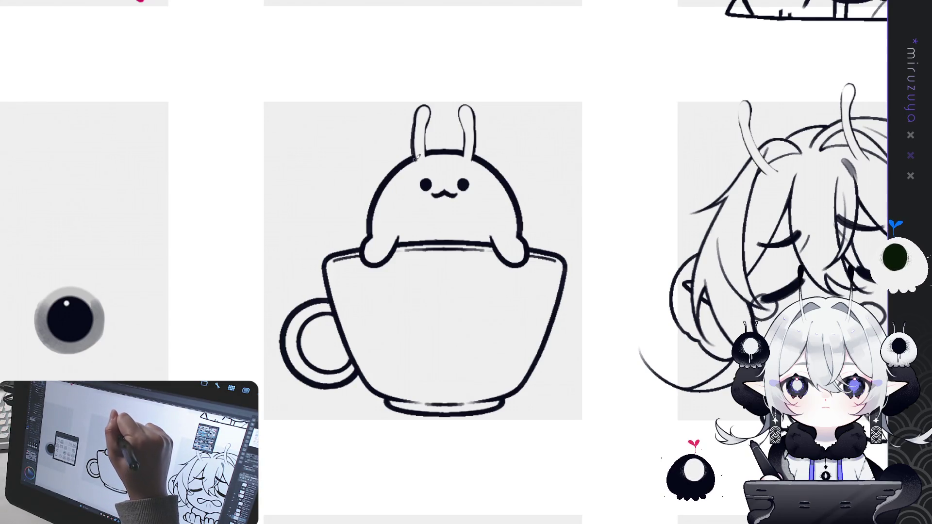
{"action": "mouse_move", "coordinate": [413, 113]}
{"action": "left_mouse_down"}
{"action": "mouse_move", "coordinate": [426, 108]}
{"action": "mouse_move", "coordinate": [430, 154]}
{"action": "left_mouse_up"}
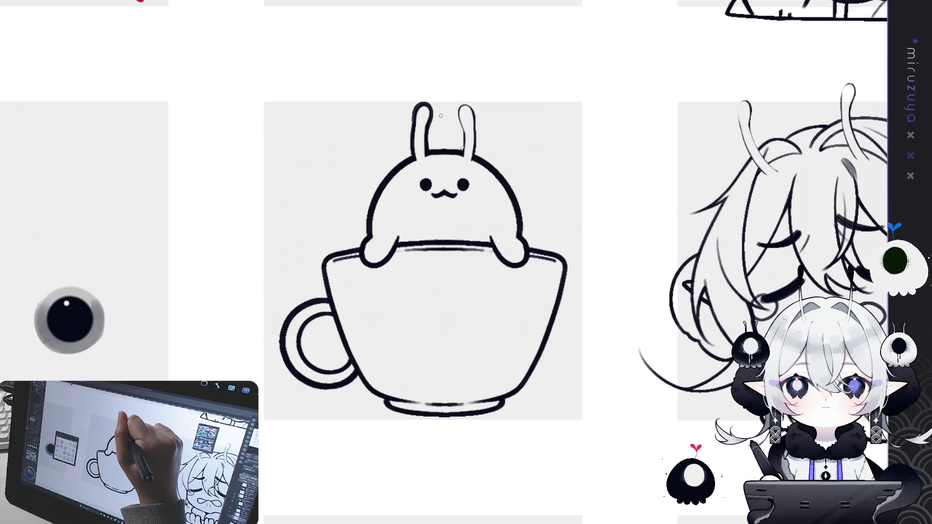
{"action": "mouse_move", "coordinate": [460, 154]}
{"action": "left_mouse_down"}
{"action": "mouse_move", "coordinate": [458, 114]}
{"action": "mouse_move", "coordinate": [467, 103]}
{"action": "mouse_move", "coordinate": [479, 160]}
{"action": "left_mouse_up"}
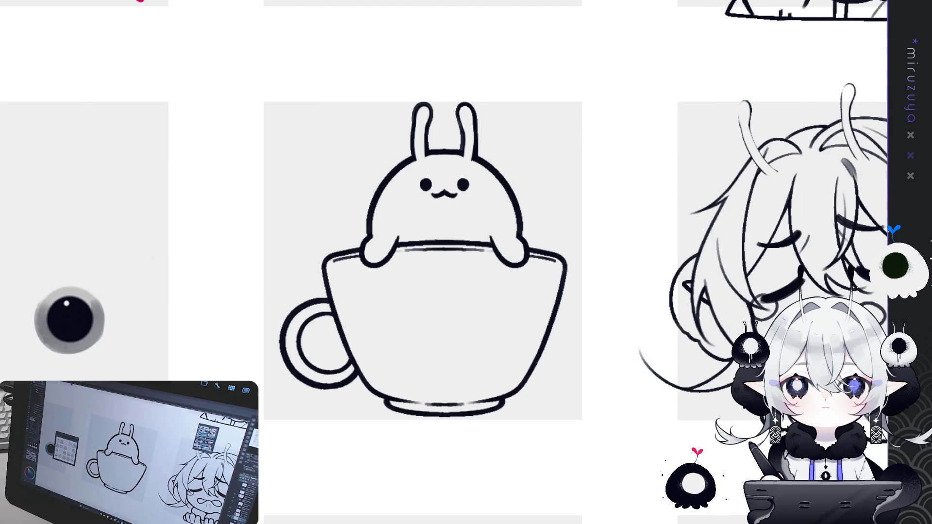
{"action": "mouse_move", "coordinate": [888, 171]}
{"action": "left_mouse_down"}
{"action": "mouse_move", "coordinate": [544, 215]}
{"action": "mouse_move", "coordinate": [529, 182]}
{"action": "left_mouse_up"}
{"action": "mouse_move", "coordinate": [335, 148]}
{"action": "left_mouse_down"}
{"action": "mouse_move", "coordinate": [358, 186]}
{"action": "mouse_move", "coordinate": [324, 123]}
{"action": "mouse_move", "coordinate": [332, 108]}
{"action": "mouse_move", "coordinate": [340, 146]}
{"action": "mouse_move", "coordinate": [324, 125]}
{"action": "mouse_move", "coordinate": [342, 118]}
{"action": "mouse_move", "coordinate": [345, 138]}
{"action": "mouse_move", "coordinate": [328, 136]}
{"action": "mouse_move", "coordinate": [327, 110]}
{"action": "mouse_move", "coordinate": [343, 128]}
{"action": "left_mouse_up"}
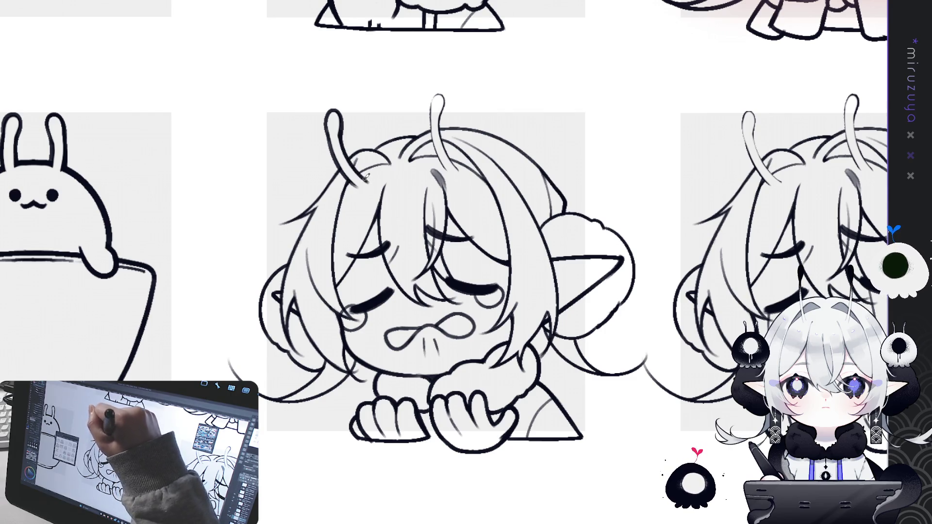
Ink the HOLD BACK right antenna's edge and top, then darken the CRY emote's left antenna.
{"action": "left_click_drag", "start_coordinate": [429, 106], "coordinate": [444, 166]}
{"action": "mouse_move", "coordinate": [431, 121]}
{"action": "left_mouse_down"}
{"action": "mouse_move", "coordinate": [443, 92]}
{"action": "mouse_move", "coordinate": [445, 115]}
{"action": "left_mouse_up"}
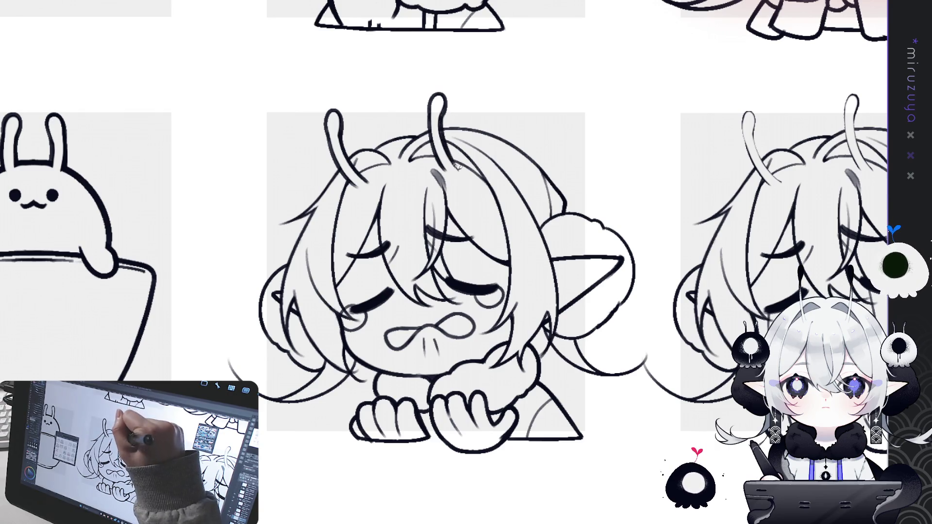
{"action": "mouse_move", "coordinate": [718, 296]}
{"action": "left_mouse_down"}
{"action": "mouse_move", "coordinate": [497, 264]}
{"action": "mouse_move", "coordinate": [337, 279]}
{"action": "left_mouse_up"}
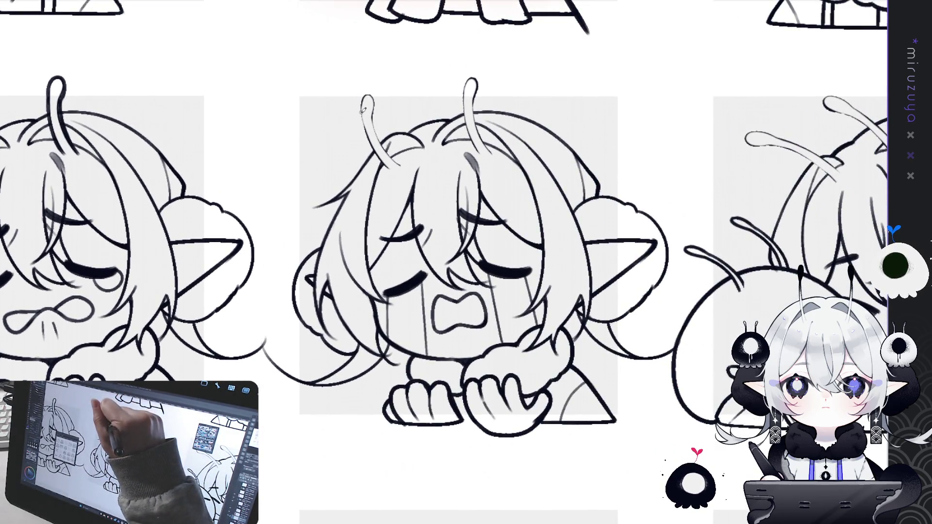
{"action": "left_click_drag", "start_coordinate": [361, 112], "coordinate": [383, 159]}
{"action": "mouse_move", "coordinate": [363, 129]}
{"action": "left_mouse_down"}
{"action": "mouse_move", "coordinate": [367, 93]}
{"action": "mouse_move", "coordinate": [378, 135]}
{"action": "mouse_move", "coordinate": [377, 121]}
{"action": "mouse_move", "coordinate": [401, 153]}
{"action": "left_mouse_up"}
{"action": "key", "text": "ctrl+z"}
{"action": "key", "text": "ctrl+z"}
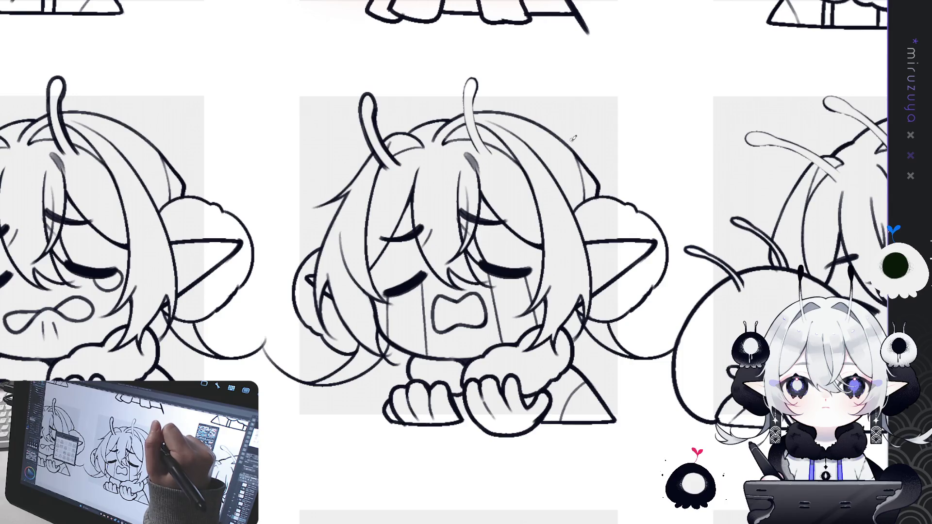
Ink the left edge of the next right antenna and frame the hugging-characters panel enlarged and rotated.
{"action": "left_click_drag", "start_coordinate": [572, 159], "coordinate": [524, 163]}
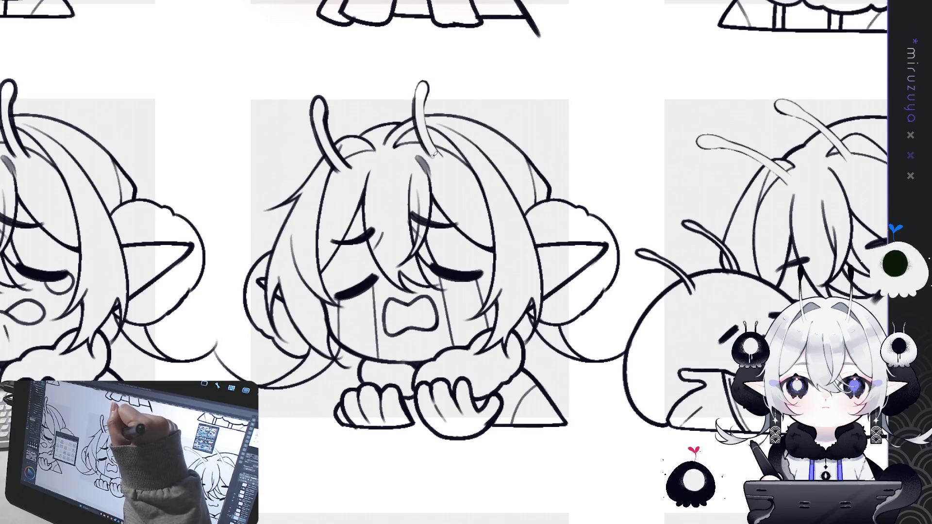
{"action": "mouse_move", "coordinate": [417, 103]}
{"action": "left_mouse_down"}
{"action": "mouse_move", "coordinate": [414, 90]}
{"action": "mouse_move", "coordinate": [428, 100]}
{"action": "left_mouse_up"}
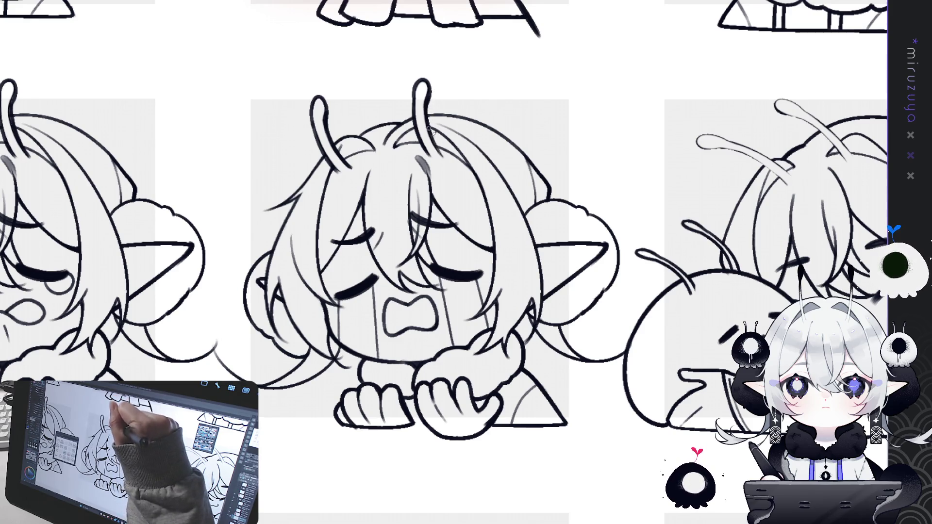
{"action": "mouse_move", "coordinate": [441, 148]}
{"action": "left_mouse_down"}
{"action": "mouse_move", "coordinate": [184, 153]}
{"action": "mouse_move", "coordinate": [121, 172]}
{"action": "mouse_move", "coordinate": [122, 186]}
{"action": "left_mouse_up"}
{"action": "left_click_drag", "start_coordinate": [627, 303], "coordinate": [503, 221]}
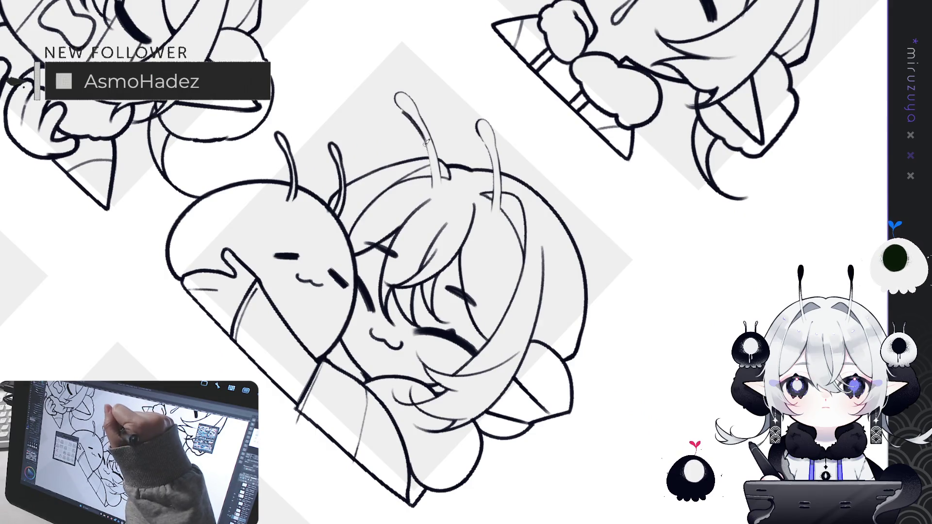
Ink the hug emote's central antenna, loop its tip darker, and redraw its right outline.
{"action": "left_click_drag", "start_coordinate": [410, 121], "coordinate": [431, 176]}
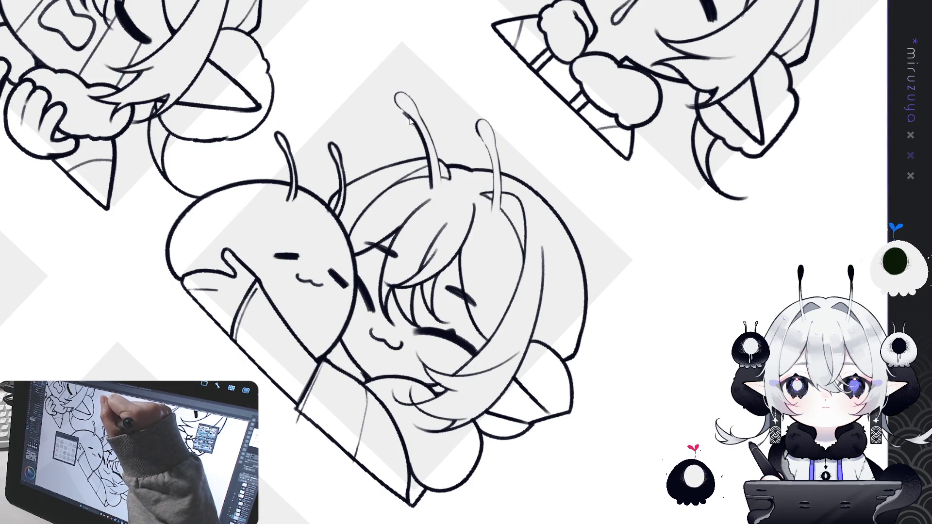
{"action": "left_click_drag", "start_coordinate": [402, 107], "coordinate": [400, 89]}
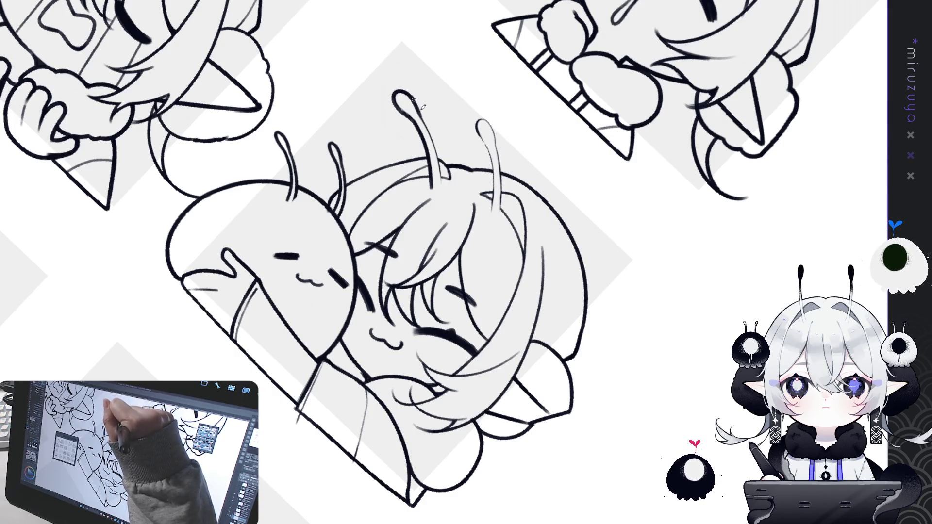
{"action": "left_click_drag", "start_coordinate": [420, 114], "coordinate": [440, 163]}
{"action": "key", "text": "ctrl+z"}
{"action": "left_click_drag", "start_coordinate": [420, 106], "coordinate": [439, 168]}
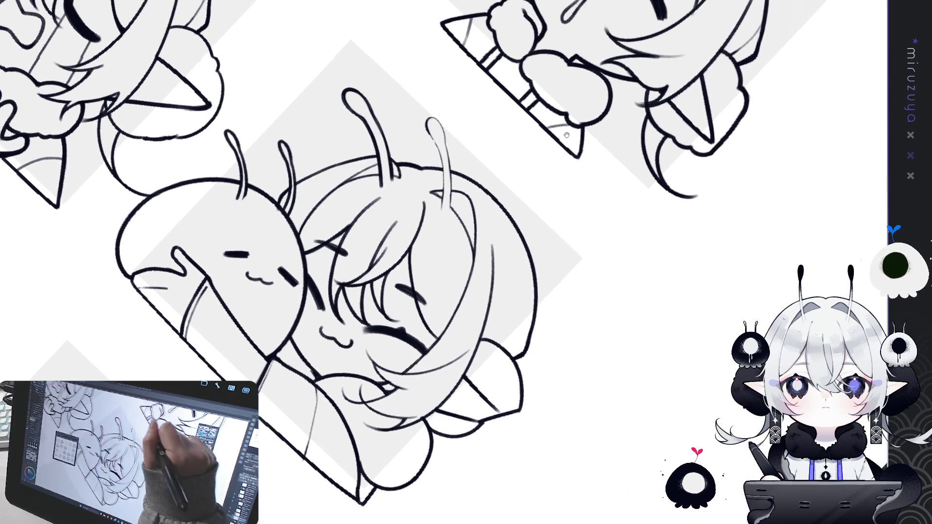
{"action": "left_click_drag", "start_coordinate": [540, 89], "coordinate": [491, 87]}
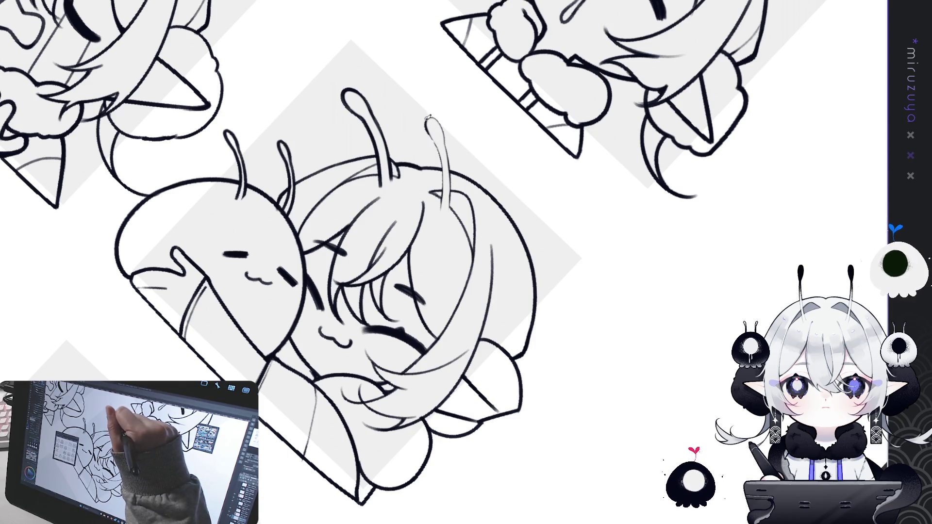
Redraw the girl's right antenna, retrying until it ends lower, and turn the view nearly upright.
{"action": "left_click_drag", "start_coordinate": [438, 156], "coordinate": [442, 188]}
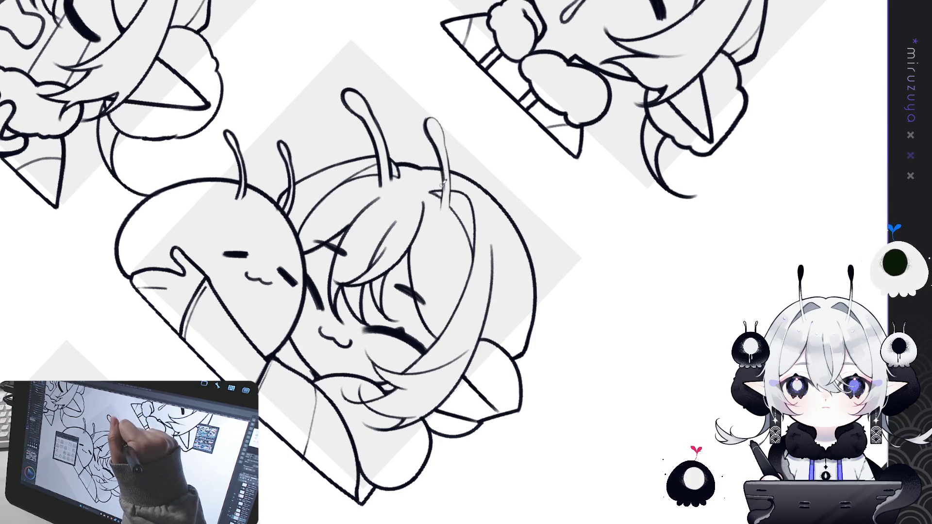
{"action": "left_click_drag", "start_coordinate": [430, 138], "coordinate": [442, 184]}
{"action": "left_click_drag", "start_coordinate": [430, 139], "coordinate": [443, 182]}
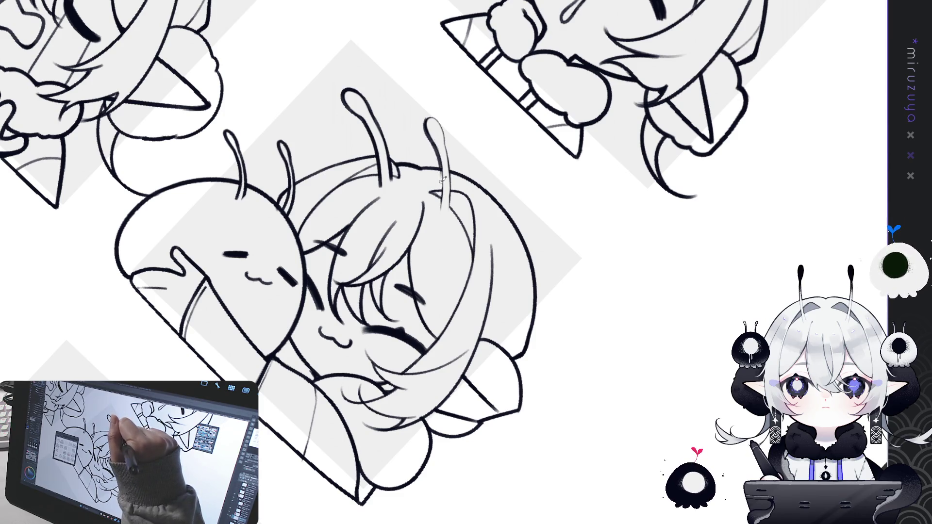
{"action": "key", "text": "ctrl+z"}
{"action": "left_click_drag", "start_coordinate": [438, 148], "coordinate": [442, 206]}
{"action": "key", "text": "ctrl+z"}
{"action": "left_click_drag", "start_coordinate": [439, 148], "coordinate": [440, 194]}
{"action": "key", "text": "ctrl+z"}
{"action": "left_click_drag", "start_coordinate": [439, 148], "coordinate": [442, 209]}
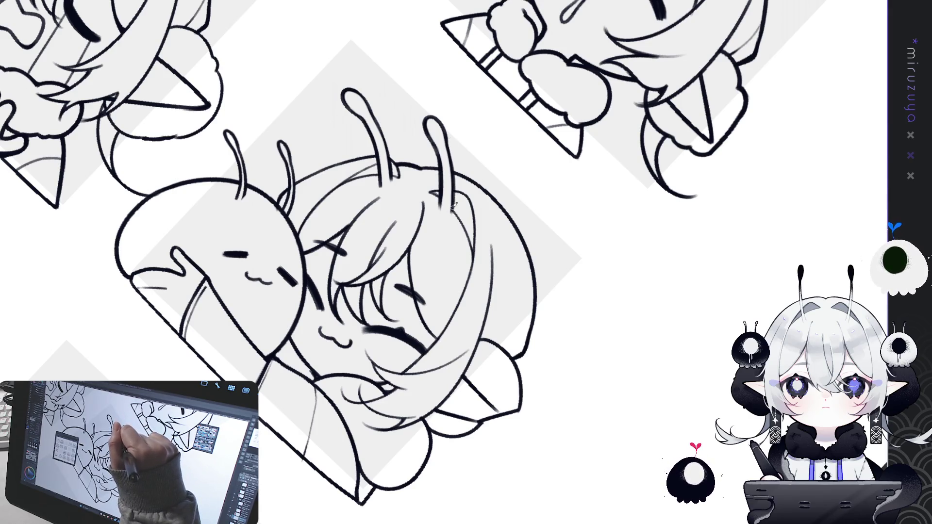
{"action": "left_click_drag", "start_coordinate": [455, 205], "coordinate": [502, 258]}
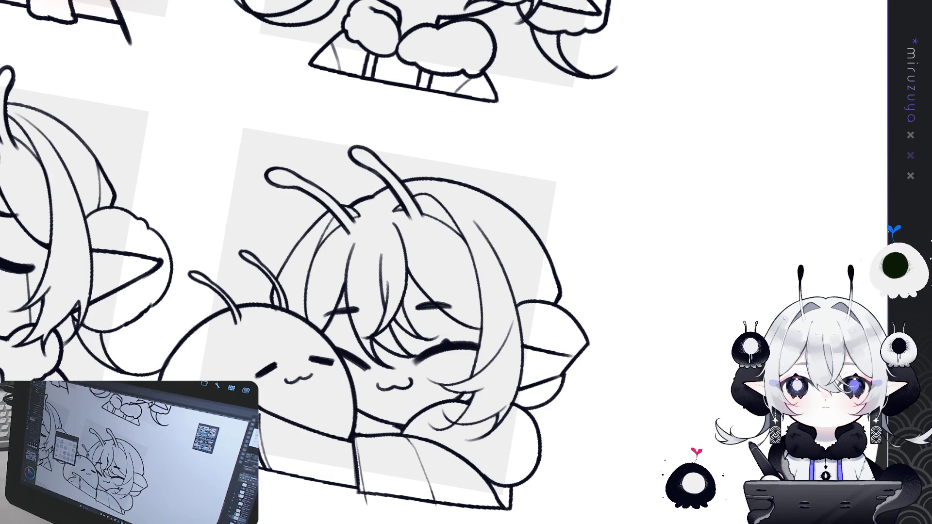
{"action": "mouse_move", "coordinate": [452, 105]}
{"action": "left_mouse_down"}
{"action": "mouse_move", "coordinate": [453, 416]}
{"action": "mouse_move", "coordinate": [583, 292]}
{"action": "mouse_move", "coordinate": [534, 194]}
{"action": "mouse_move", "coordinate": [444, 101]}
{"action": "left_mouse_up"}
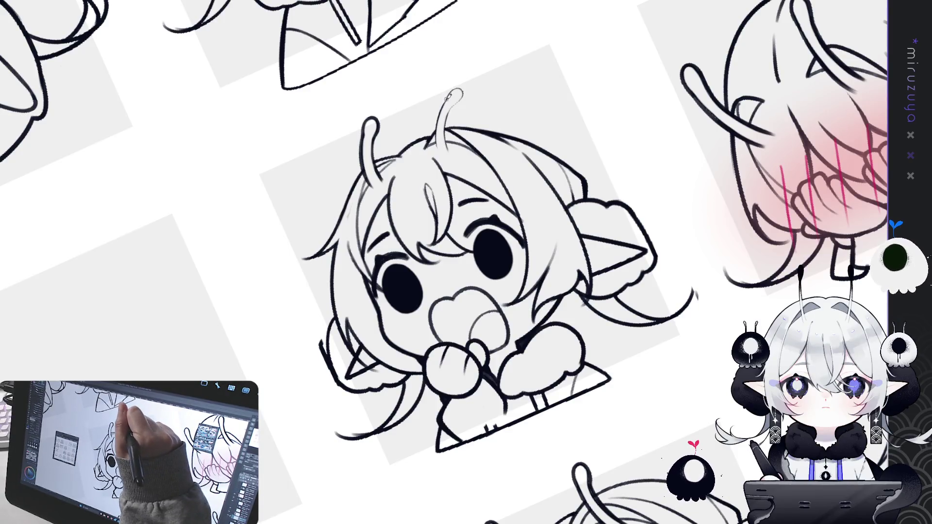
Darken the pacifier chibi's right antenna with bolder strokes on its stem, top loop and left edge.
{"action": "left_click_drag", "start_coordinate": [434, 149], "coordinate": [442, 135]}
{"action": "mouse_move", "coordinate": [446, 97]}
{"action": "left_mouse_down"}
{"action": "mouse_move", "coordinate": [458, 84]}
{"action": "mouse_move", "coordinate": [467, 96]}
{"action": "left_mouse_up"}
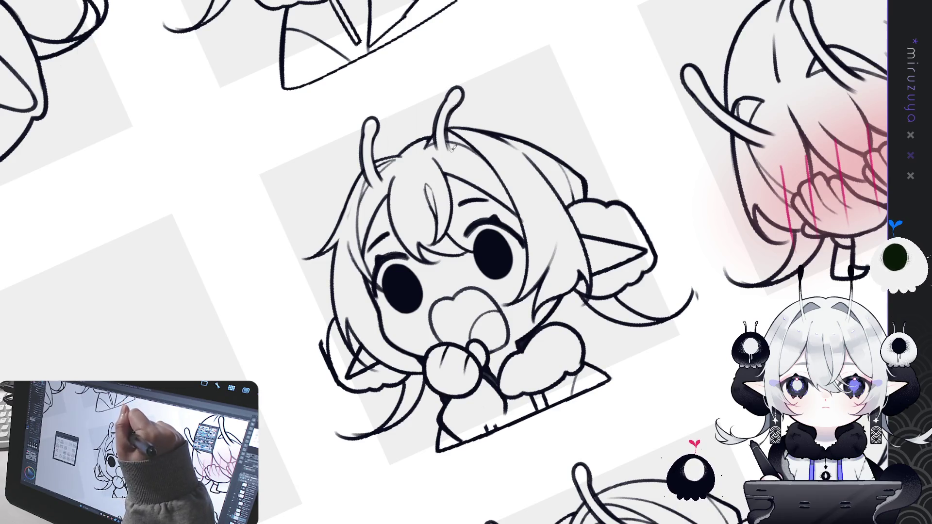
{"action": "left_click_drag", "start_coordinate": [450, 119], "coordinate": [447, 148]}
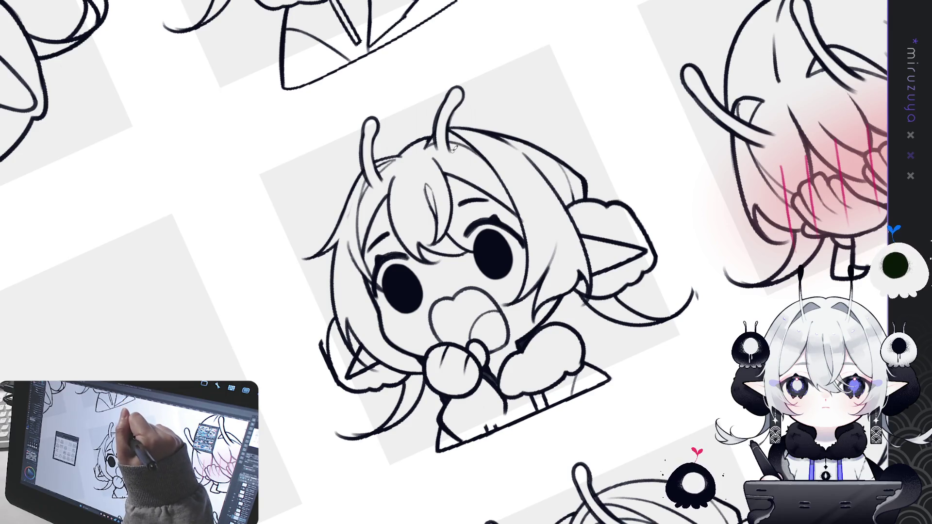
{"action": "mouse_move", "coordinate": [486, 461]}
{"action": "left_mouse_down"}
{"action": "mouse_move", "coordinate": [679, 301]}
{"action": "mouse_move", "coordinate": [558, 272]}
{"action": "mouse_move", "coordinate": [559, 311]}
{"action": "mouse_move", "coordinate": [512, 229]}
{"action": "mouse_move", "coordinate": [349, 402]}
{"action": "mouse_move", "coordinate": [614, 115]}
{"action": "mouse_move", "coordinate": [584, 242]}
{"action": "mouse_move", "coordinate": [673, 303]}
{"action": "left_mouse_up"}
{"action": "key", "text": "ctrl+0"}
{"action": "scroll", "coordinate": [221, 130], "scroll_direction": "up", "scroll_amount": 3}
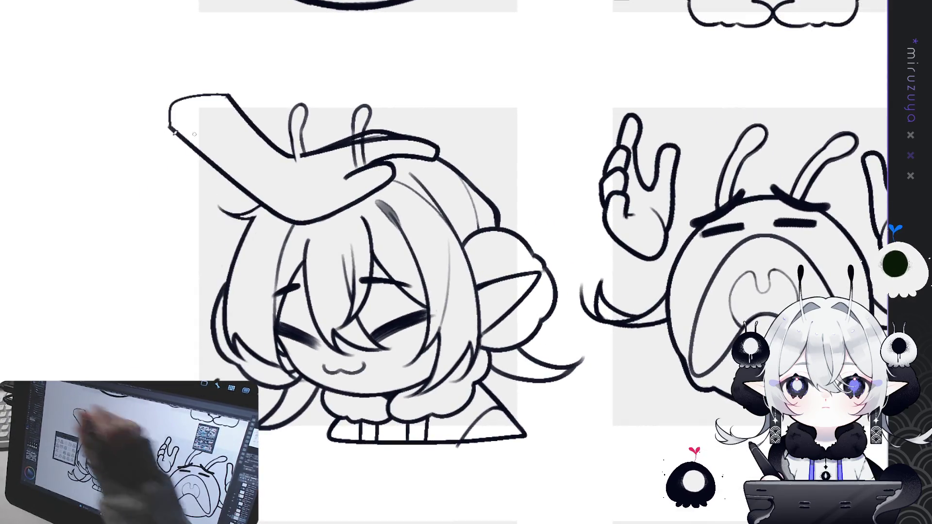
Tilt the canvas and erase the two stray loop strokes beside the patting hand.
{"action": "mouse_move", "coordinate": [221, 131]}
{"action": "left_mouse_down"}
{"action": "mouse_move", "coordinate": [626, 202]}
{"action": "mouse_move", "coordinate": [515, 95]}
{"action": "left_mouse_up"}
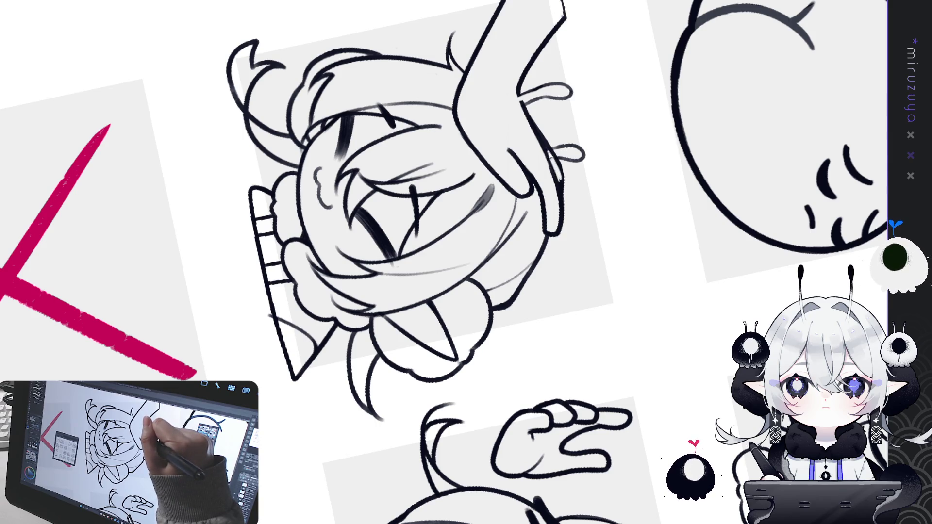
{"action": "mouse_move", "coordinate": [554, 147]}
{"action": "left_mouse_down"}
{"action": "mouse_move", "coordinate": [551, 137]}
{"action": "mouse_move", "coordinate": [567, 137]}
{"action": "mouse_move", "coordinate": [556, 167]}
{"action": "left_mouse_up"}
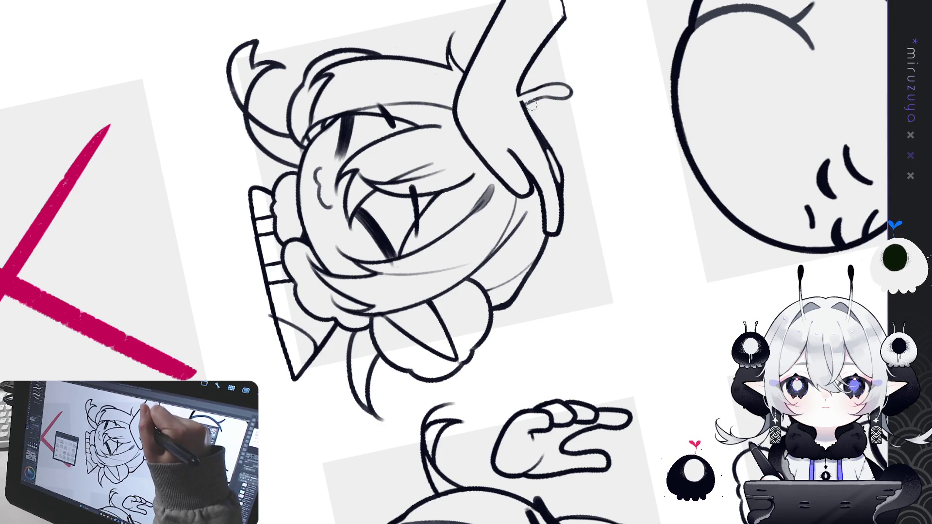
{"action": "mouse_move", "coordinate": [523, 91]}
{"action": "left_mouse_down"}
{"action": "mouse_move", "coordinate": [534, 103]}
{"action": "mouse_move", "coordinate": [546, 95]}
{"action": "left_mouse_up"}
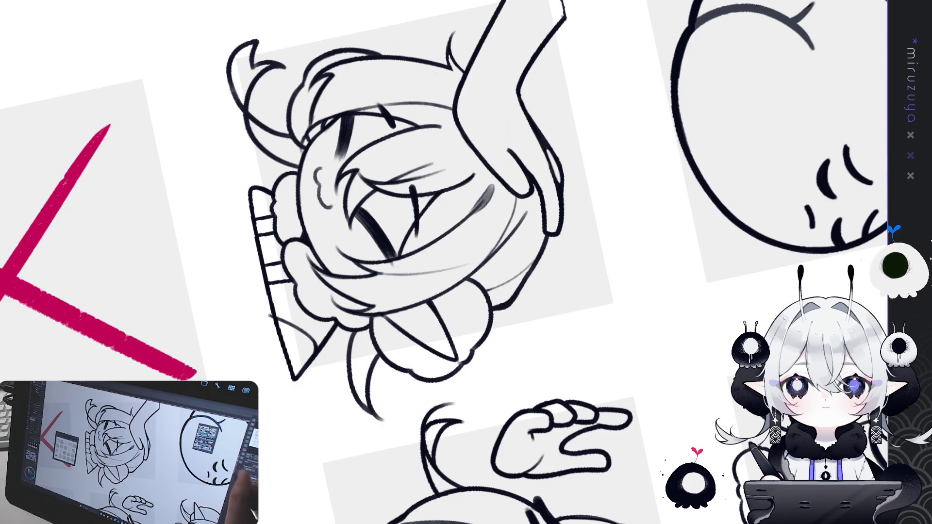
{"action": "left_click_drag", "start_coordinate": [695, 307], "coordinate": [398, 359]}
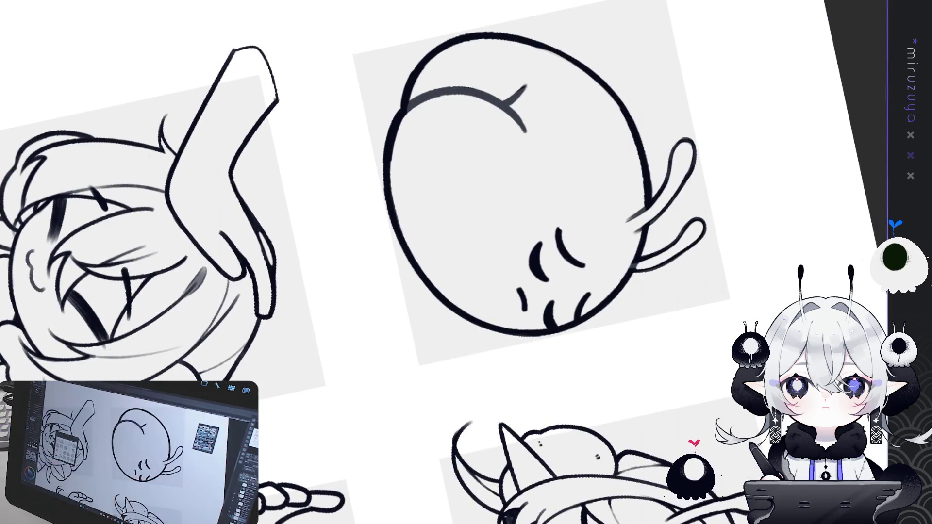
{"action": "key", "text": "ctrl+@"}
{"action": "left_click_drag", "start_coordinate": [825, 340], "coordinate": [388, 379]}
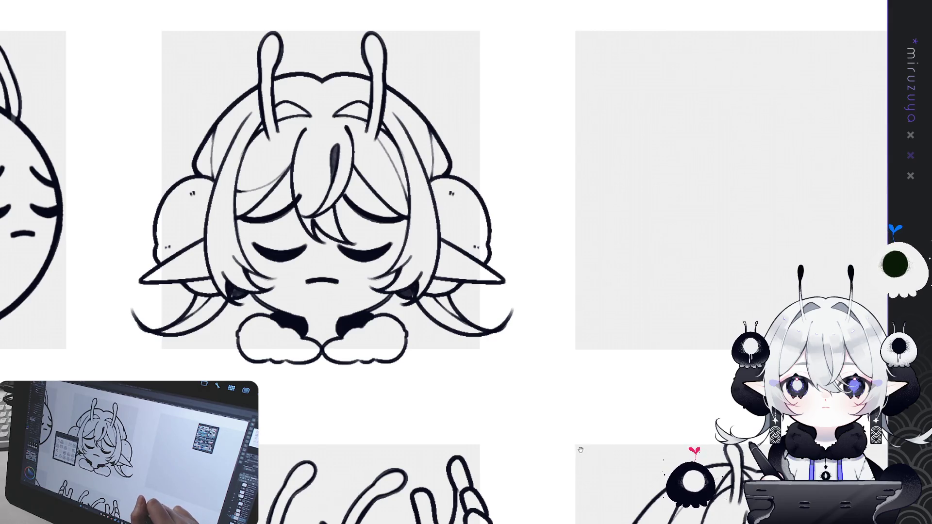
{"action": "left_click_drag", "start_coordinate": [577, 449], "coordinate": [698, 339]}
{"action": "key", "text": "ctrl+minus"}
{"action": "key", "text": "ctrl+minus"}
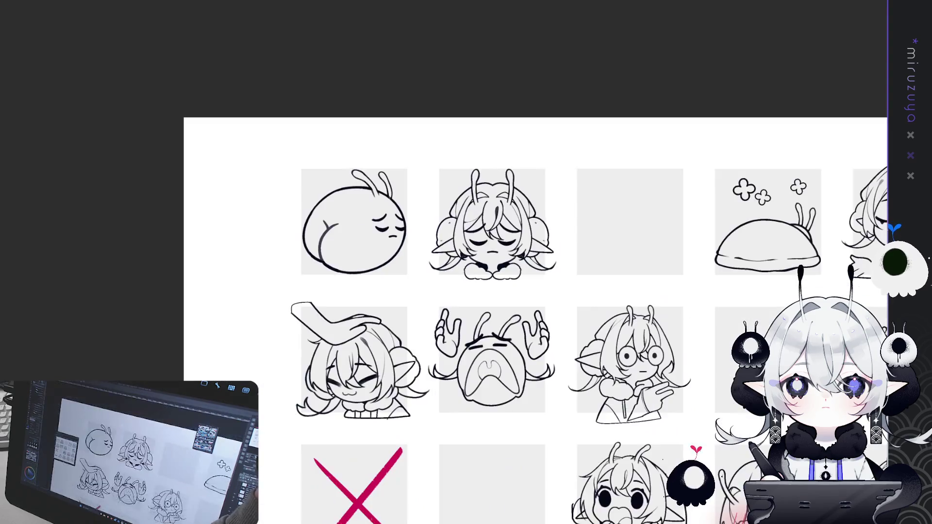
{"action": "key", "text": "ctrl+plus"}
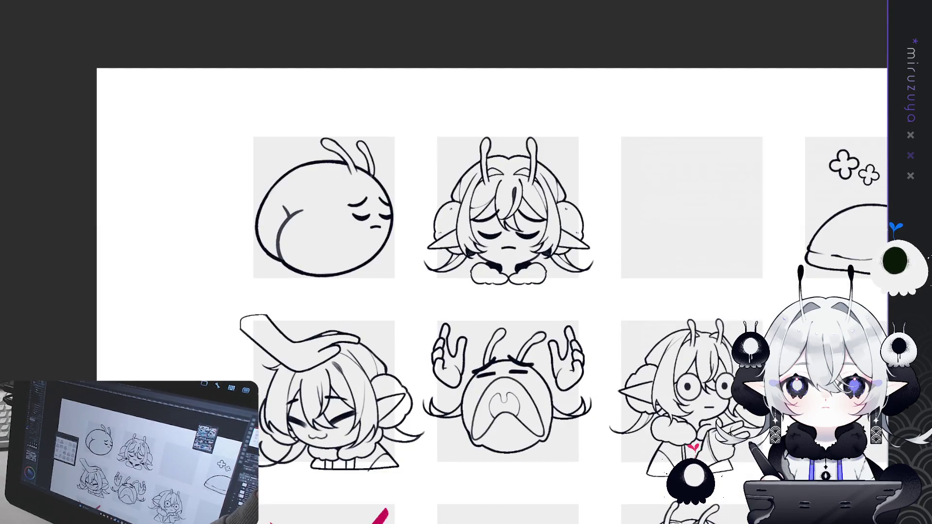
{"action": "key", "text": "ctrl+plus"}
{"action": "key", "text": "ctrl+plus"}
{"action": "left_click_drag", "start_coordinate": [211, 5], "coordinate": [427, 250]}
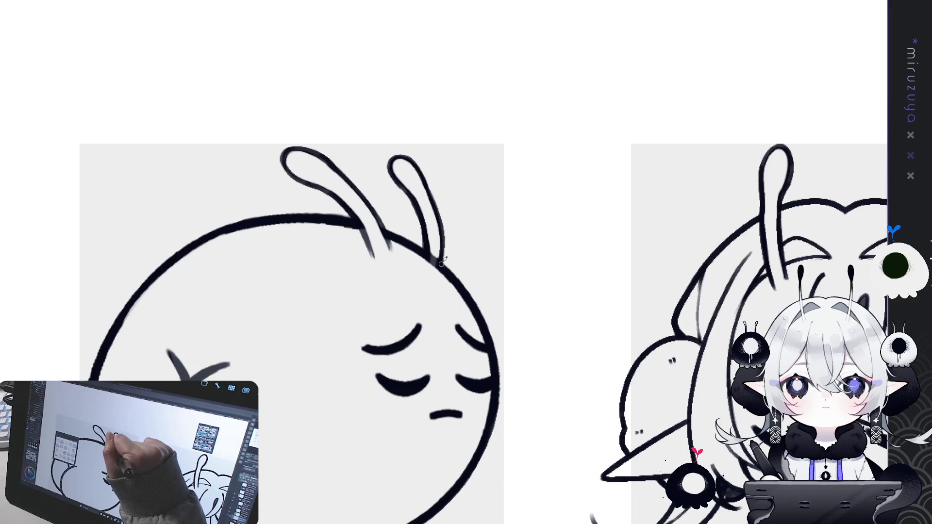
{"action": "key", "text": "ctrl+0"}
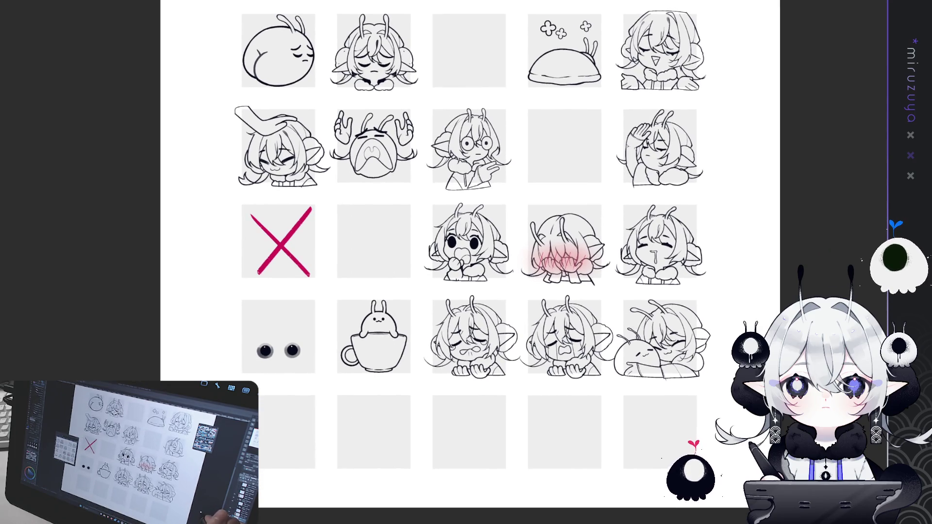
{"action": "left_click_drag", "start_coordinate": [466, 263], "coordinate": [300, 84]}
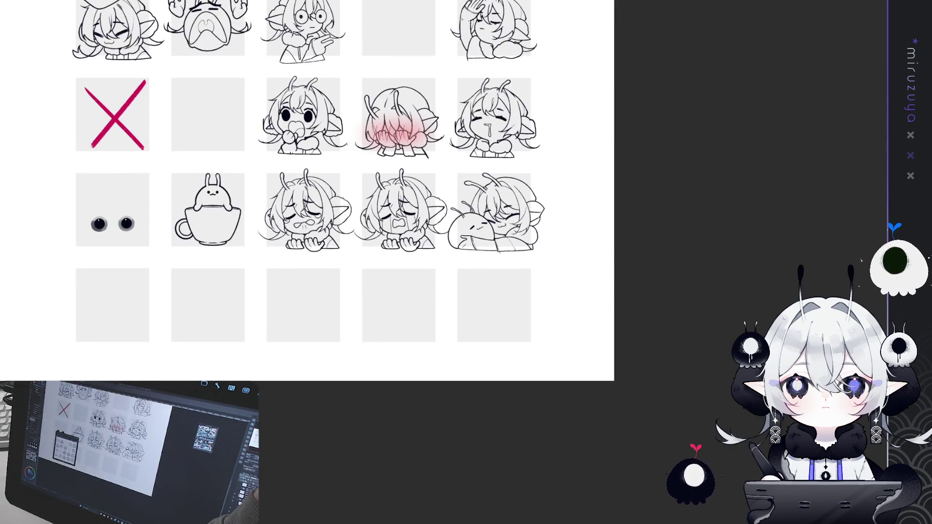
{"action": "scroll", "coordinate": [440, 269], "scroll_direction": "up", "scroll_amount": 5}
{"action": "mouse_move", "coordinate": [466, 262]}
{"action": "left_mouse_down"}
{"action": "mouse_move", "coordinate": [437, 233]}
{"action": "mouse_move", "coordinate": [383, 279]}
{"action": "left_mouse_up"}
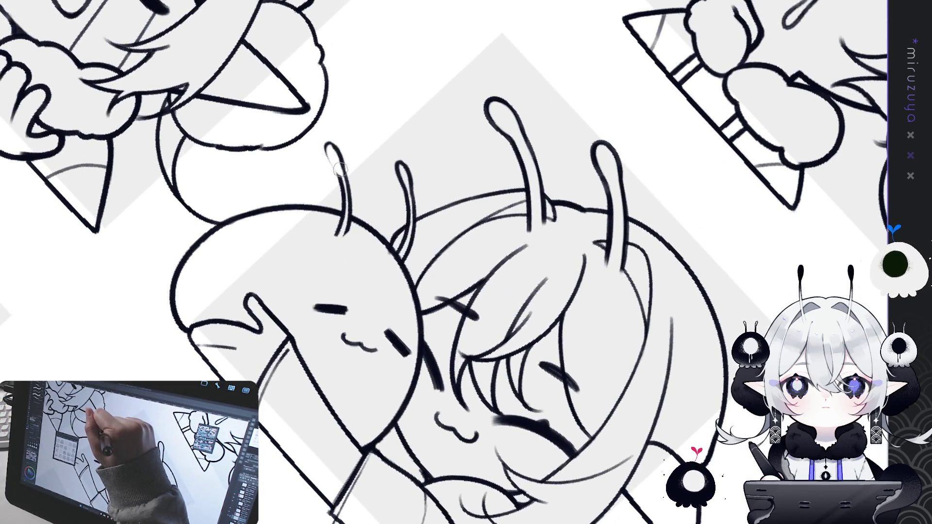
Paint white over the bunny's left antenna and the second antenna's dark tip.
{"action": "left_click_drag", "start_coordinate": [328, 149], "coordinate": [342, 187]}
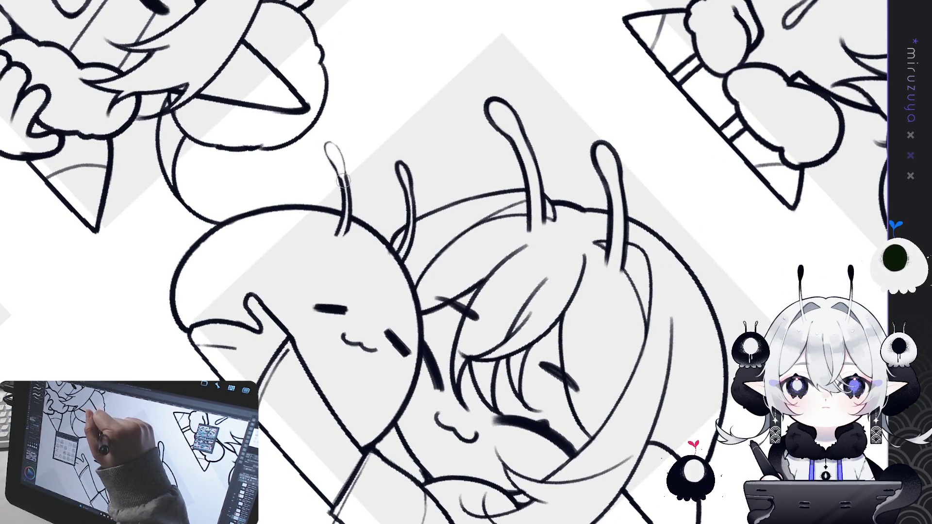
{"action": "mouse_move", "coordinate": [334, 156]}
{"action": "left_mouse_down"}
{"action": "mouse_move", "coordinate": [345, 224]}
{"action": "mouse_move", "coordinate": [335, 251]}
{"action": "left_mouse_up"}
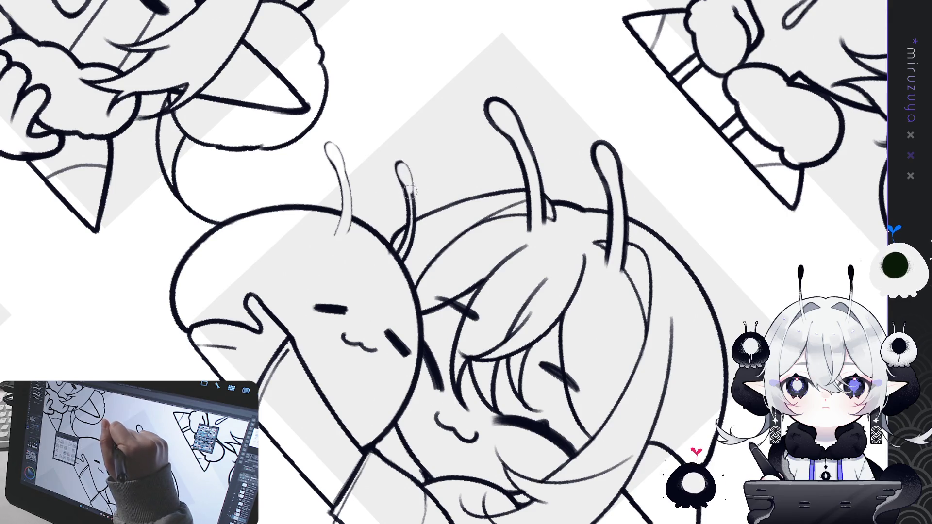
{"action": "mouse_move", "coordinate": [400, 166]}
{"action": "left_mouse_down"}
{"action": "mouse_move", "coordinate": [410, 212]}
{"action": "mouse_move", "coordinate": [408, 203]}
{"action": "mouse_move", "coordinate": [404, 246]}
{"action": "left_mouse_up"}
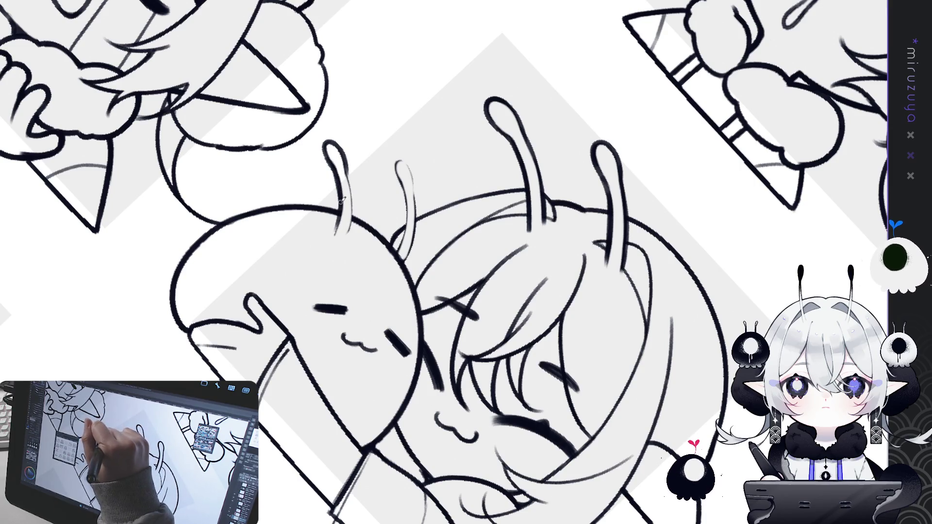
Retrace both antennae's outlines, redo the second antenna's right outline, and reset the view upright.
{"action": "left_click_drag", "start_coordinate": [346, 155], "coordinate": [354, 210]}
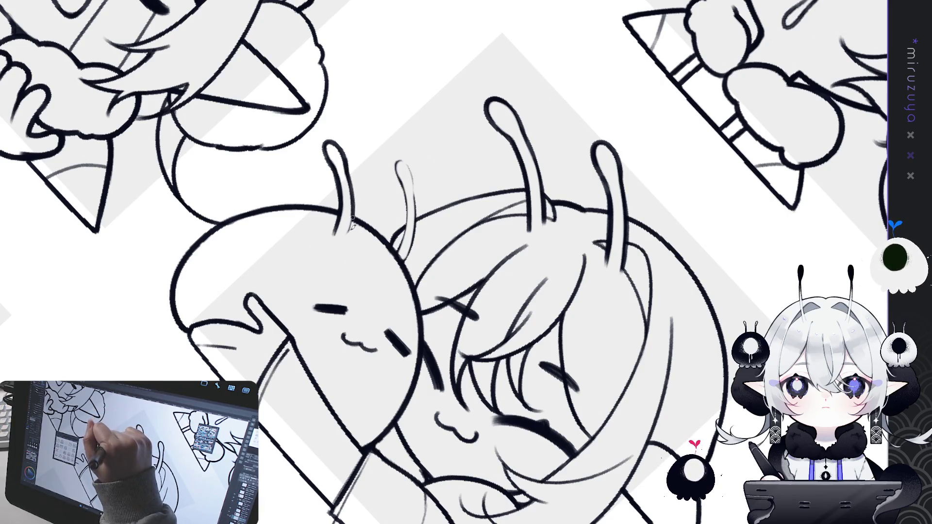
{"action": "left_click_drag", "start_coordinate": [399, 170], "coordinate": [409, 221]}
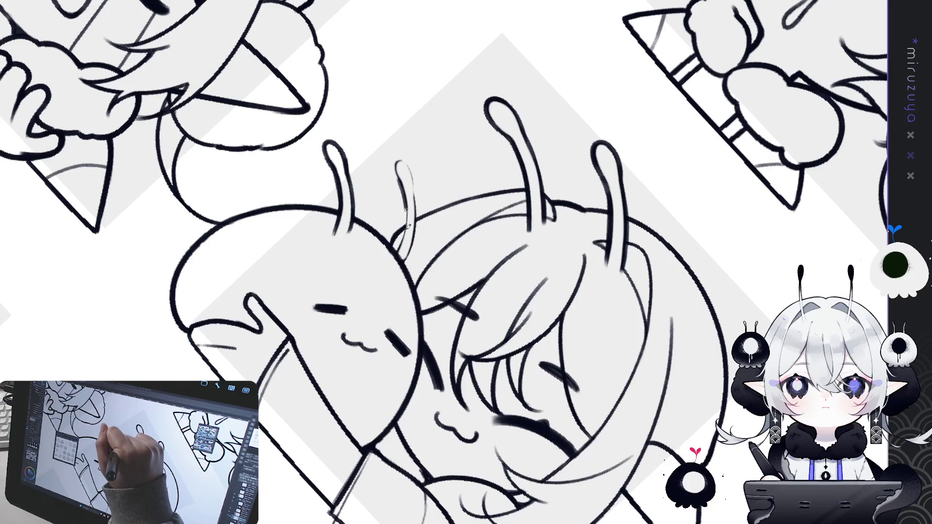
{"action": "left_click_drag", "start_coordinate": [400, 180], "coordinate": [395, 250]}
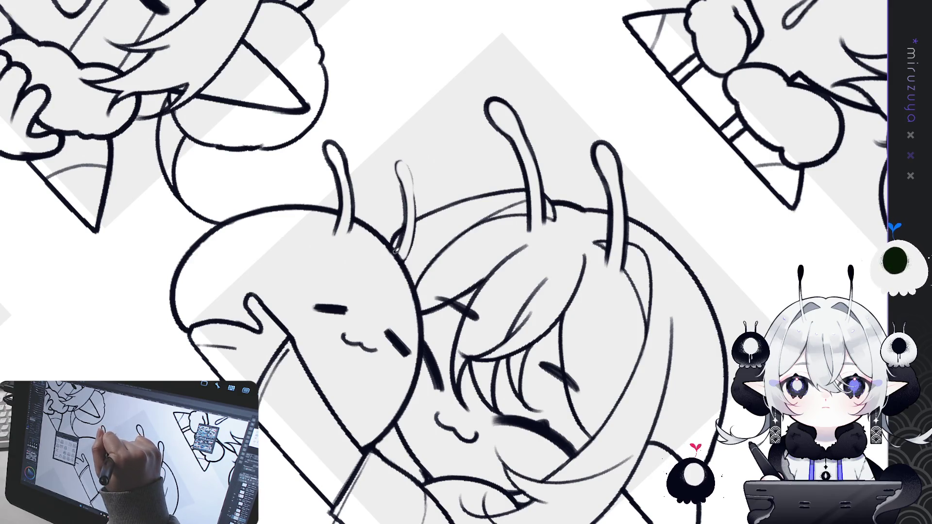
{"action": "mouse_move", "coordinate": [407, 197]}
{"action": "left_mouse_down"}
{"action": "mouse_move", "coordinate": [403, 157]}
{"action": "mouse_move", "coordinate": [416, 197]}
{"action": "left_mouse_up"}
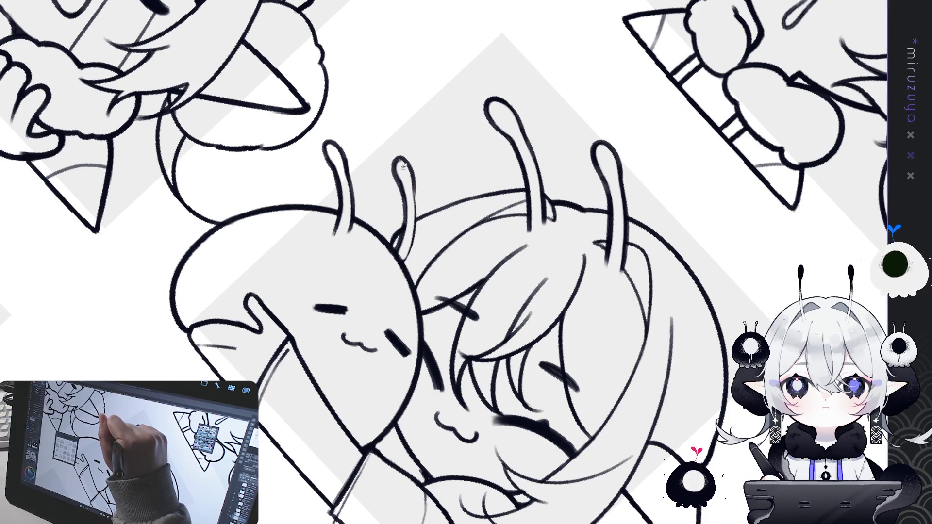
{"action": "left_click_drag", "start_coordinate": [413, 179], "coordinate": [416, 217]}
{"action": "key", "text": "ctrl+z"}
{"action": "mouse_move", "coordinate": [415, 184]}
{"action": "left_mouse_down"}
{"action": "mouse_move", "coordinate": [416, 243]}
{"action": "mouse_move", "coordinate": [403, 263]}
{"action": "mouse_move", "coordinate": [419, 226]}
{"action": "left_mouse_up"}
{"action": "key", "text": "ctrl+z"}
{"action": "key", "text": "ctrl+z"}
{"action": "left_click_drag", "start_coordinate": [403, 266], "coordinate": [420, 214]}
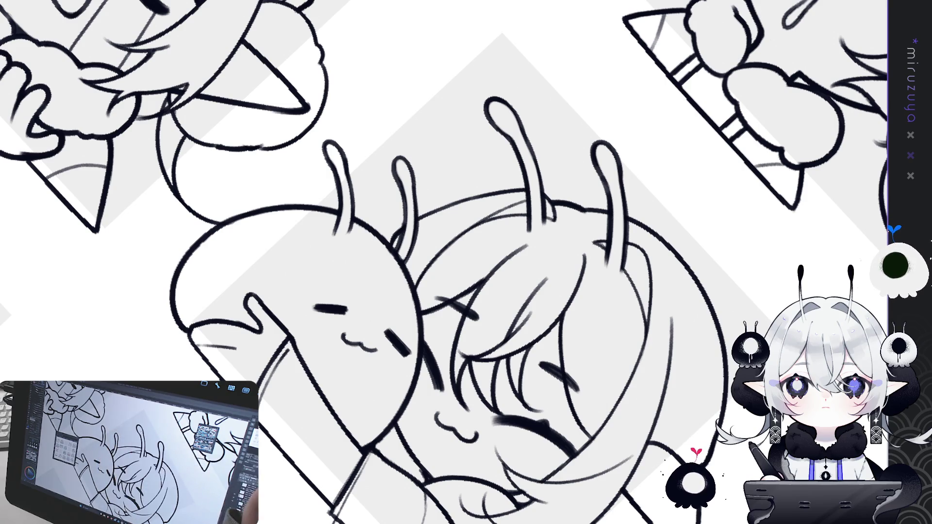
{"action": "key", "text": "ctrl+0"}
{"action": "key", "text": "ctrl+0"}
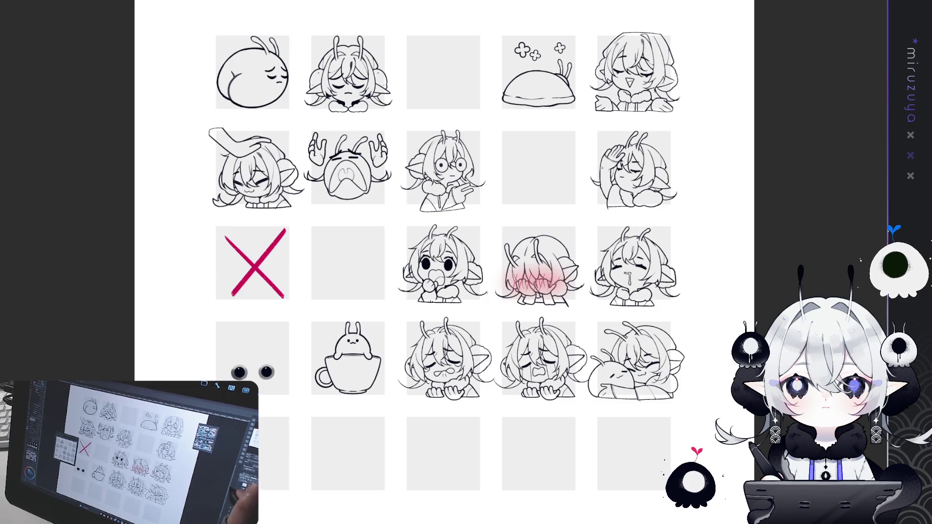
{"action": "key", "text": "ctrl+plus"}
{"action": "key", "text": "ctrl+plus"}
{"action": "key", "text": "ctrl+plus"}
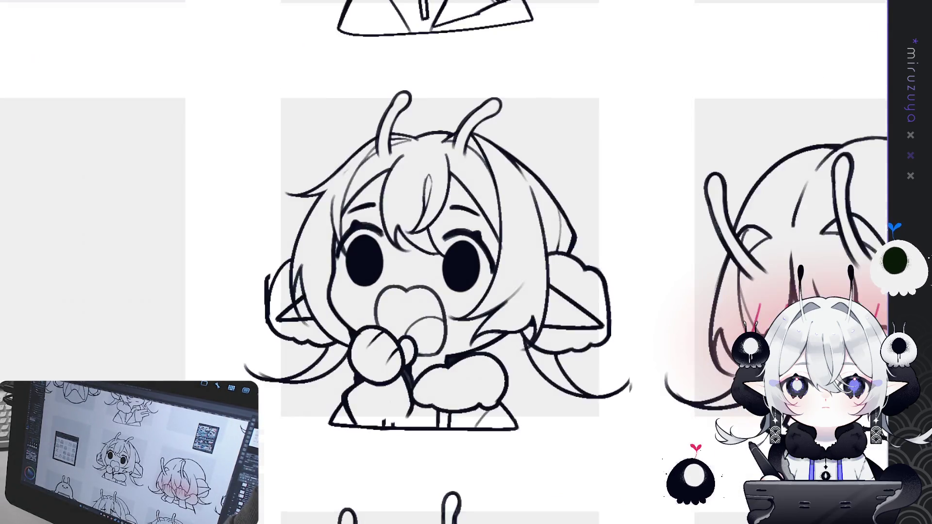
{"action": "left_click_drag", "start_coordinate": [427, 97], "coordinate": [343, 426]}
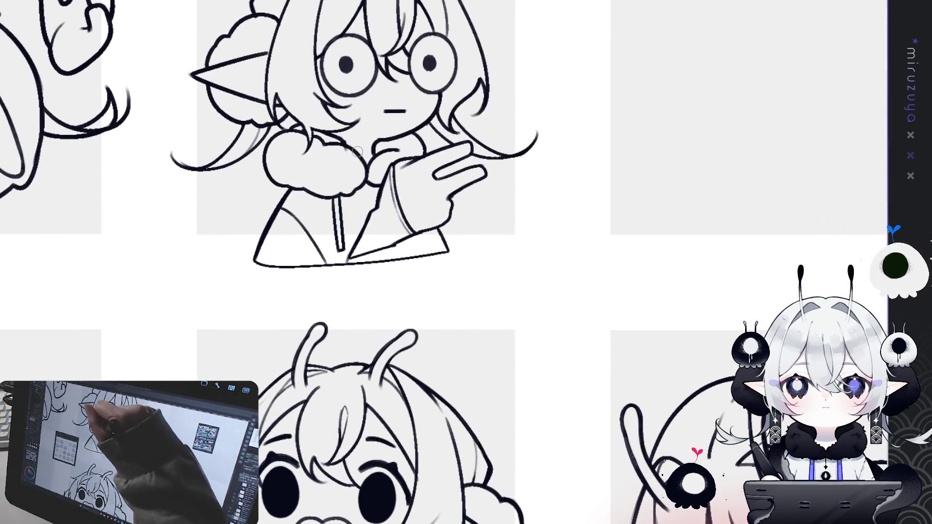
{"action": "left_click_drag", "start_coordinate": [343, 151], "coordinate": [374, 300]}
{"action": "key", "text": "ctrl+minus"}
{"action": "key", "text": "ctrl+minus"}
{"action": "key", "text": "ctrl+minus"}
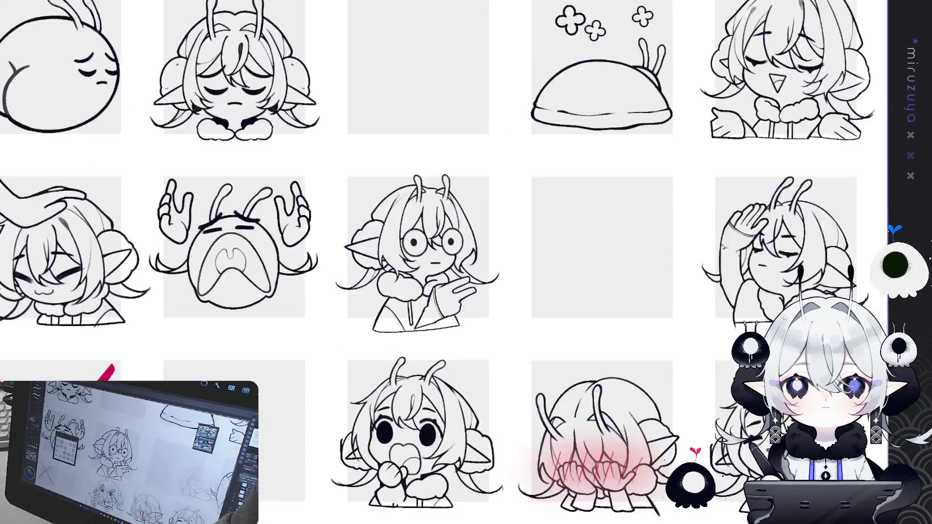
{"action": "key", "text": "ctrl+minus"}
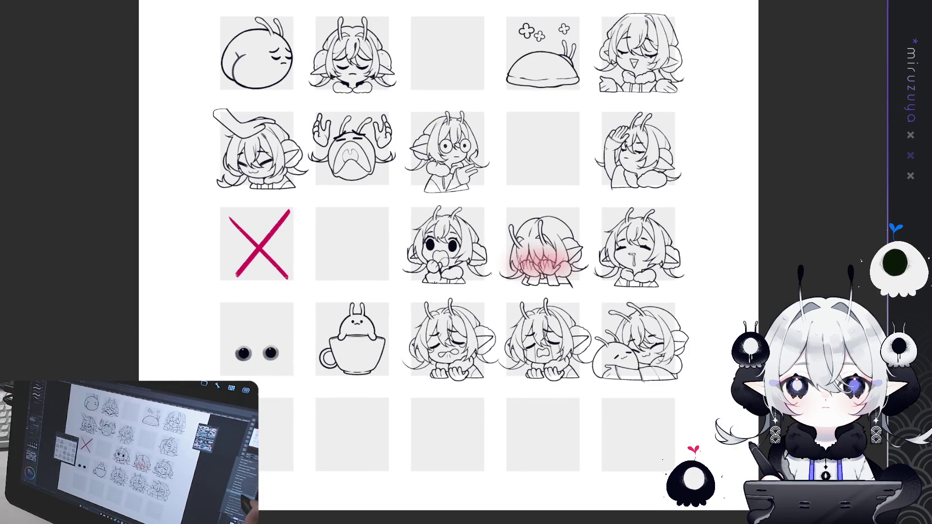
Select all the sheet's line art, deselect, reselect it, and clear the selection again.
{"action": "key", "text": "ctrl+shift+d"}
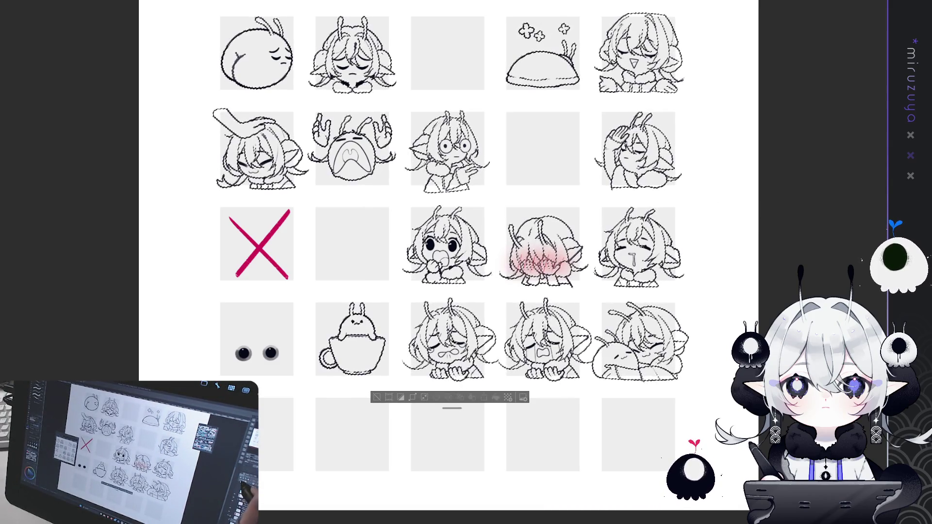
{"action": "key", "text": "ctrl+d"}
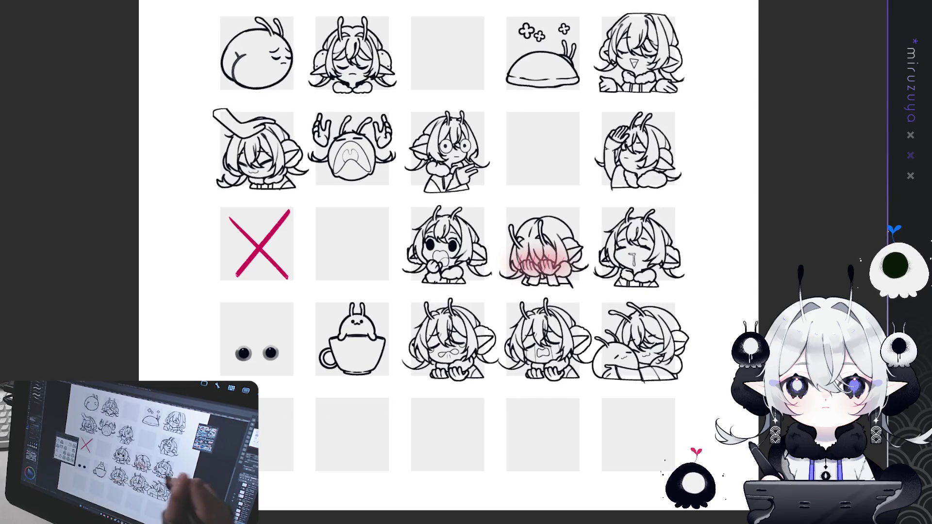
{"action": "key", "text": "ctrl+z"}
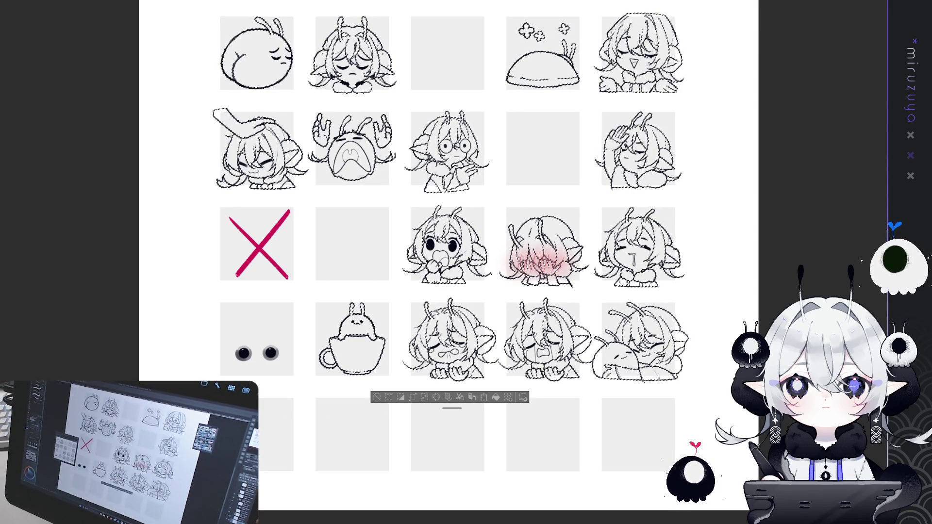
{"action": "key", "text": "ctrl+d"}
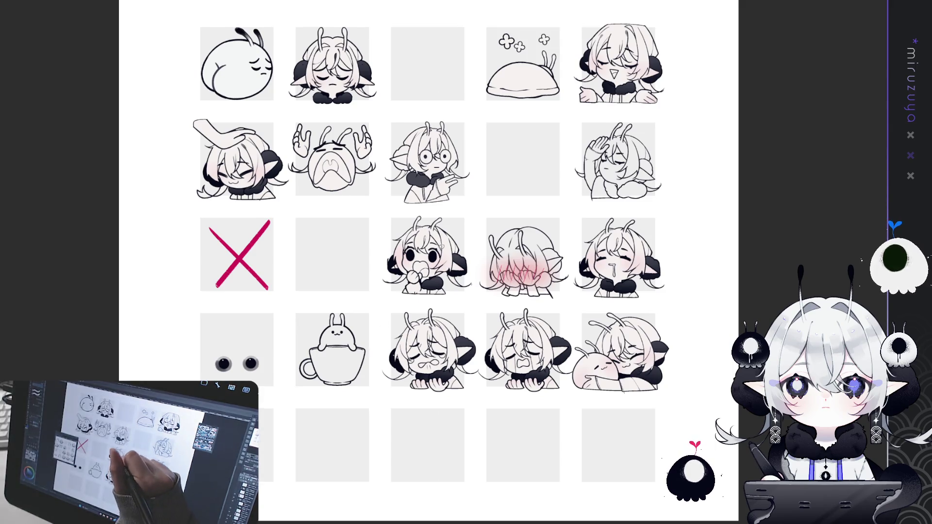
{"action": "scroll", "coordinate": [504, 182], "scroll_direction": "up", "scroll_amount": 5}
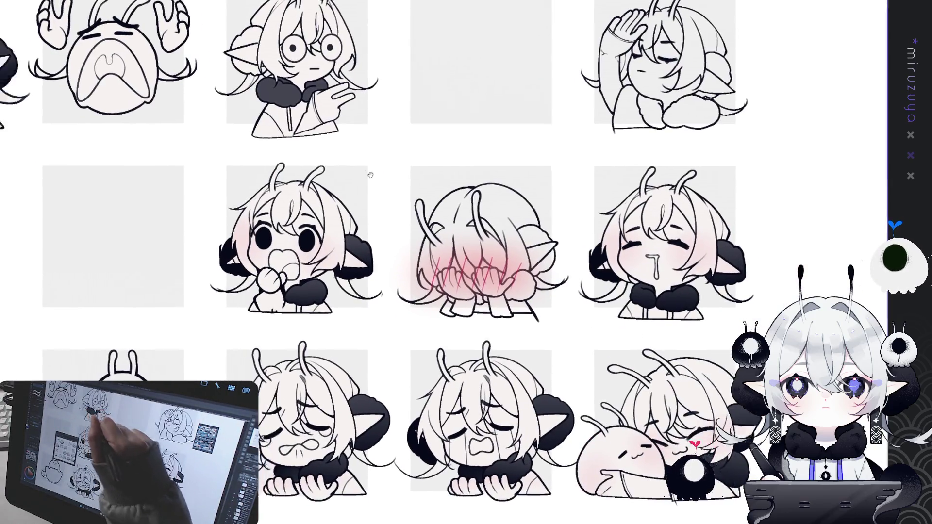
{"action": "left_click_drag", "start_coordinate": [370, 175], "coordinate": [486, 214]}
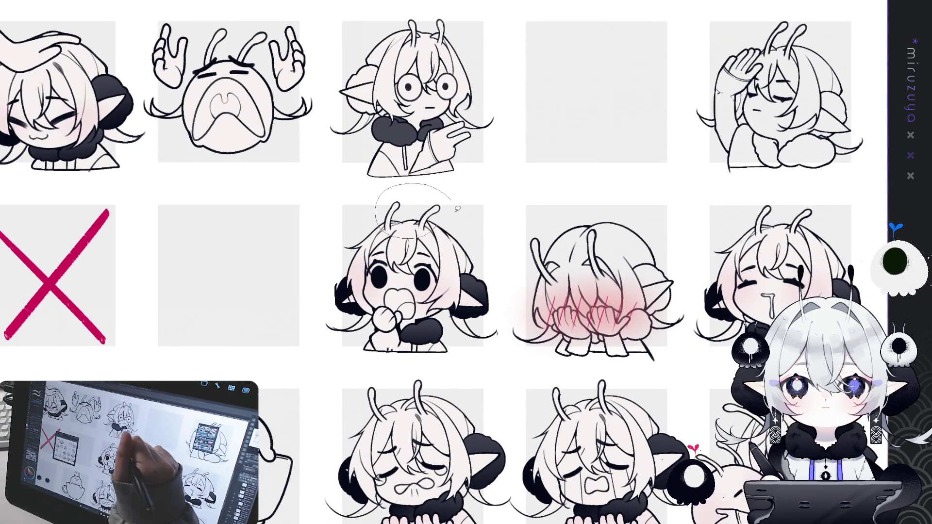
{"action": "left_click_drag", "start_coordinate": [632, 197], "coordinate": [573, 187]}
{"action": "mouse_move", "coordinate": [754, 263]}
{"action": "left_mouse_down"}
{"action": "mouse_move", "coordinate": [533, 199]}
{"action": "mouse_move", "coordinate": [517, 225]}
{"action": "mouse_move", "coordinate": [509, 282]}
{"action": "left_mouse_up"}
{"action": "left_click_drag", "start_coordinate": [545, 130], "coordinate": [520, 151]}
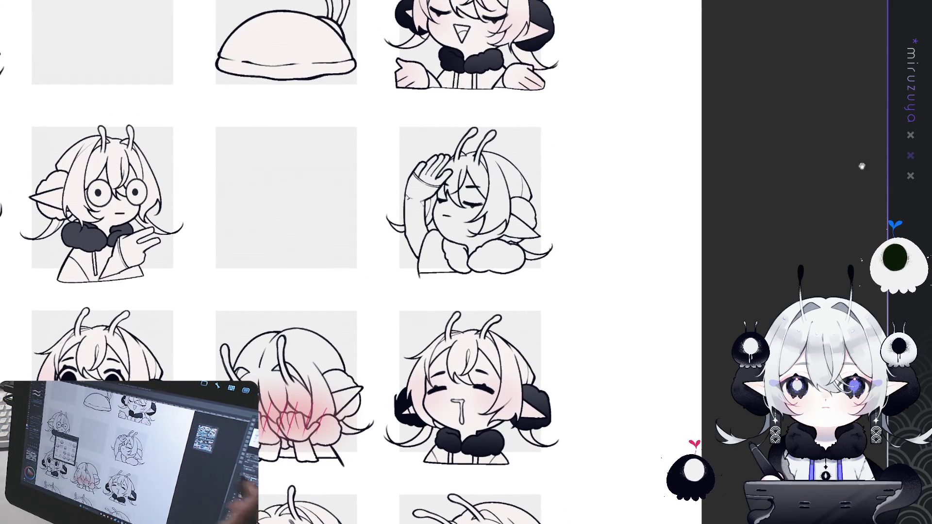
{"action": "left_click_drag", "start_coordinate": [240, 381], "coordinate": [401, 275]}
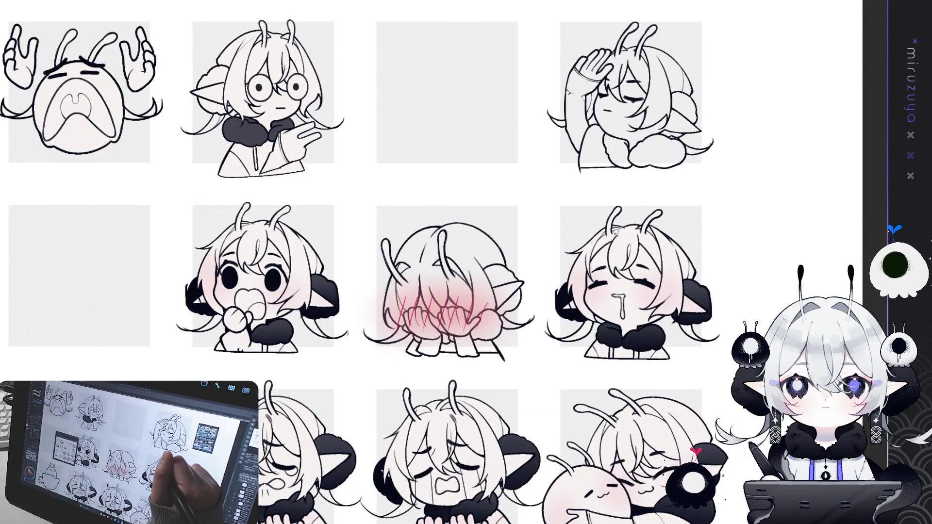
{"action": "left_click_drag", "start_coordinate": [450, 259], "coordinate": [565, 259]}
{"action": "left_click_drag", "start_coordinate": [426, 61], "coordinate": [426, 161]}
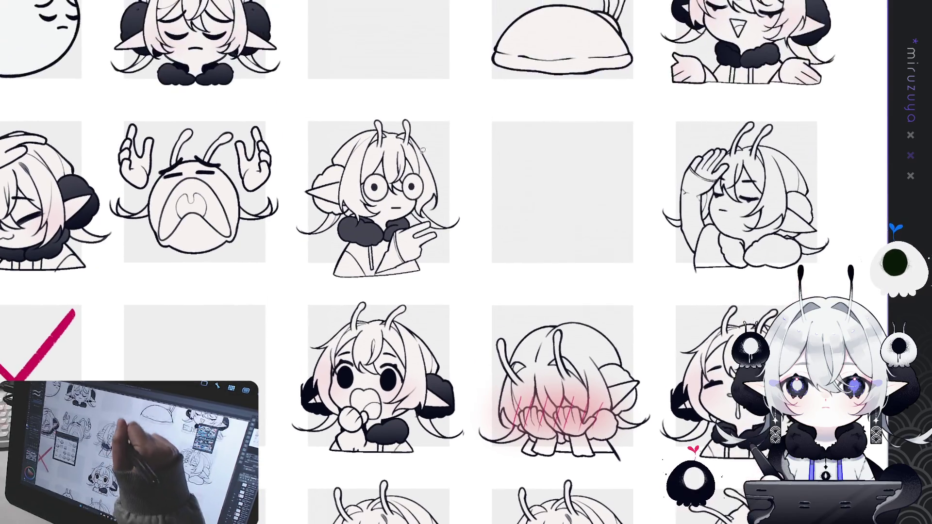
{"action": "left_click_drag", "start_coordinate": [724, 262], "coordinate": [473, 273]}
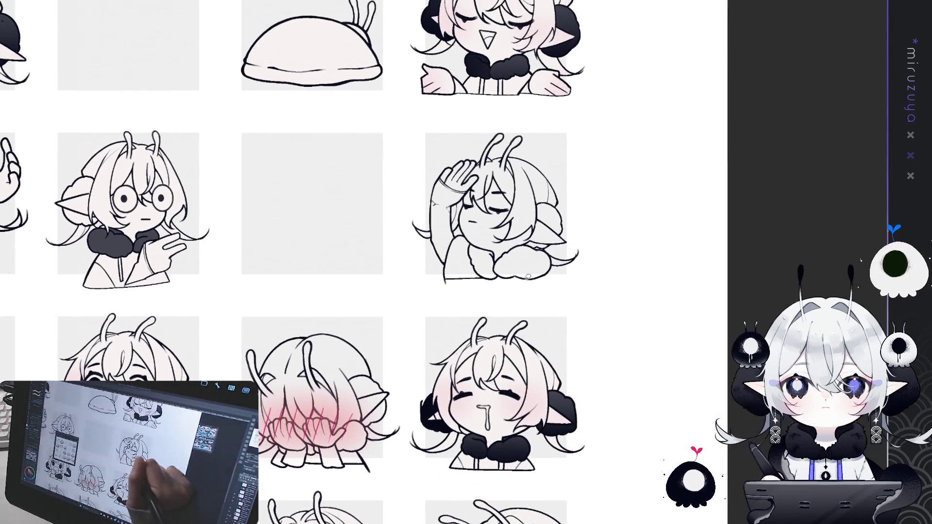
{"action": "scroll", "coordinate": [540, 246], "scroll_direction": "up", "scroll_amount": 5}
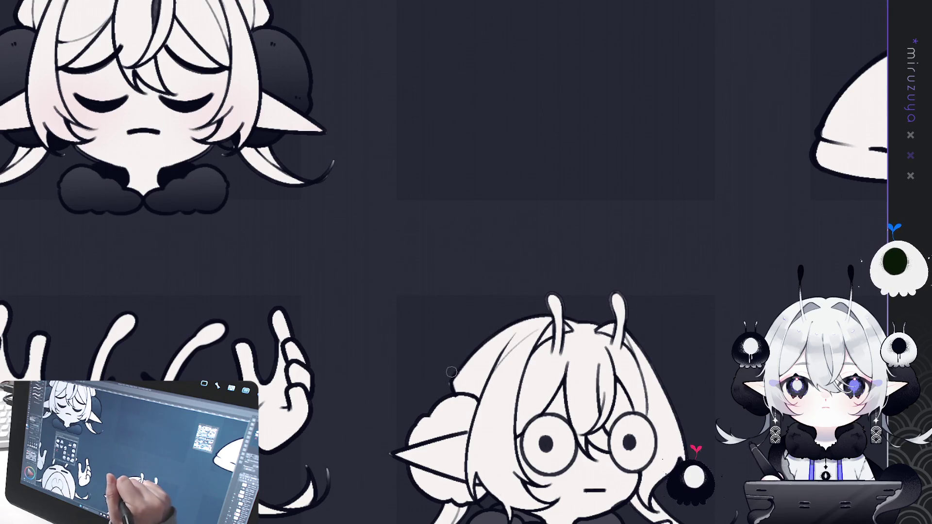
Centre the crying snail emote and try two strokes near its antennae, undoing both.
{"action": "left_click_drag", "start_coordinate": [575, 388], "coordinate": [647, 249]}
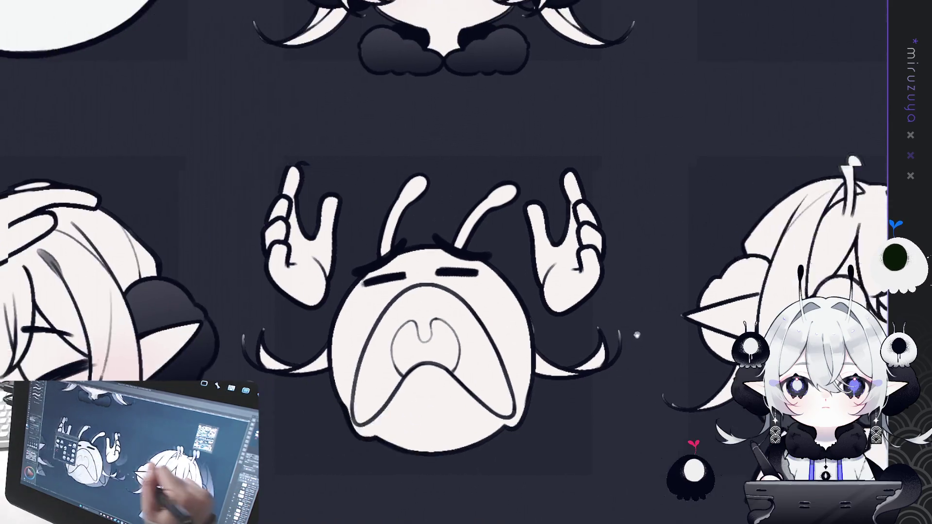
{"action": "left_click_drag", "start_coordinate": [27, 217], "coordinate": [270, 217]}
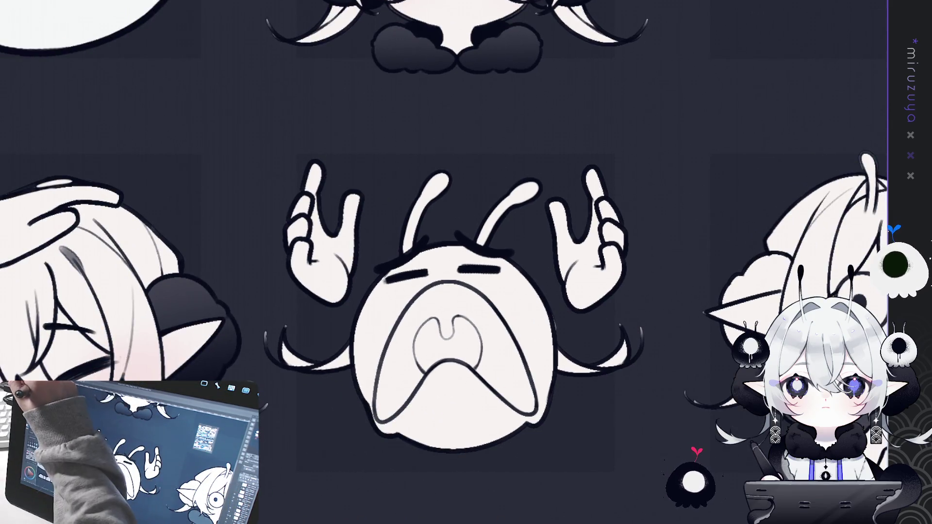
{"action": "left_click_drag", "start_coordinate": [419, 269], "coordinate": [429, 148]}
{"action": "key", "text": "ctrl+z"}
{"action": "left_click_drag", "start_coordinate": [463, 252], "coordinate": [553, 186]}
{"action": "key", "text": "ctrl+z"}
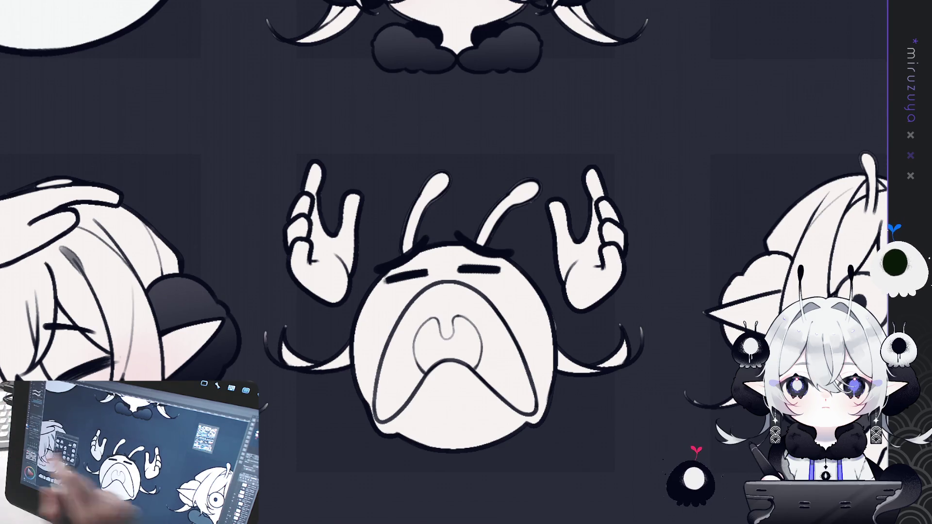
Pan across the dark-backed sheet over to the sitting blob emote.
{"action": "left_click_drag", "start_coordinate": [340, 292], "coordinate": [462, 204]}
{"action": "left_click_drag", "start_coordinate": [195, 243], "coordinate": [486, 204]}
{"action": "left_click_drag", "start_coordinate": [437, 145], "coordinate": [418, 418]}
{"action": "left_click_drag", "start_coordinate": [333, 114], "coordinate": [533, 303]}
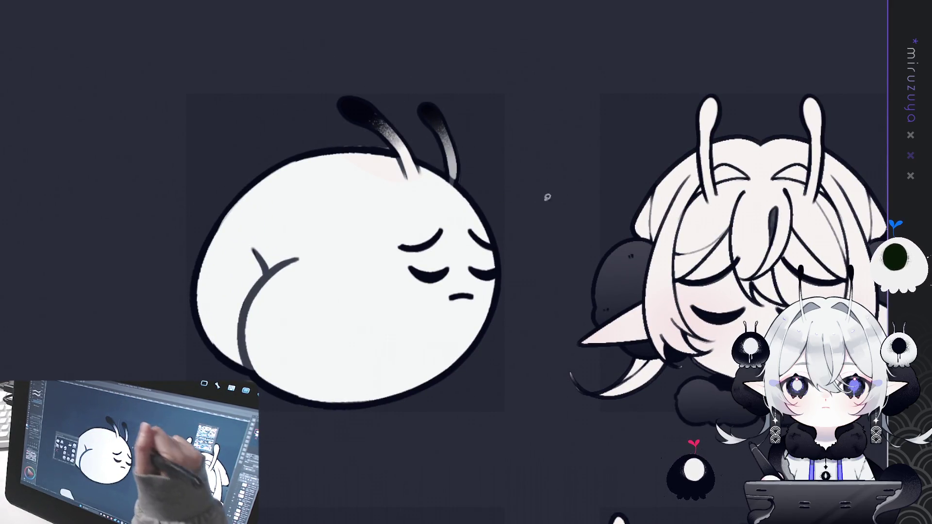
Fill the blushing emote's body and the hand-biting emote's head top with white.
{"action": "left_click_drag", "start_coordinate": [536, 196], "coordinate": [236, 197]}
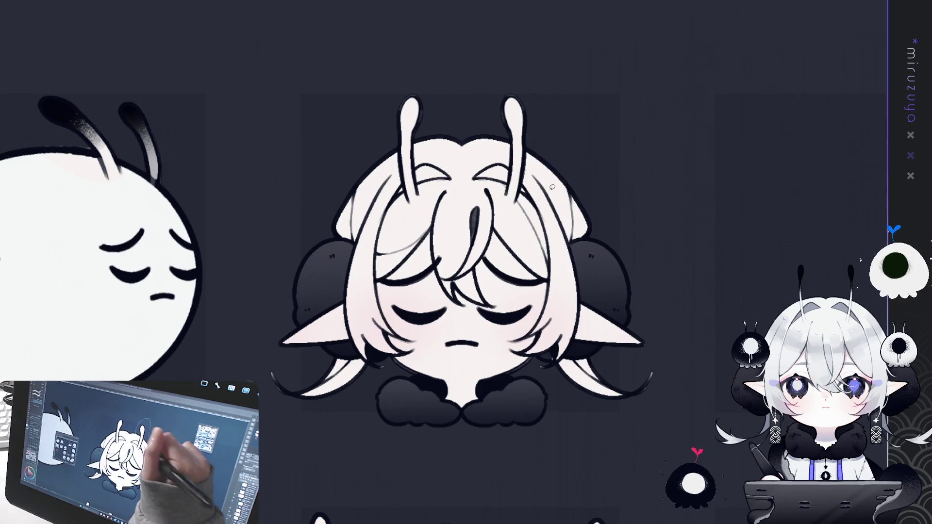
{"action": "left_click_drag", "start_coordinate": [570, 271], "coordinate": [269, 251]}
{"action": "left_click_drag", "start_coordinate": [706, 233], "coordinate": [387, 297]}
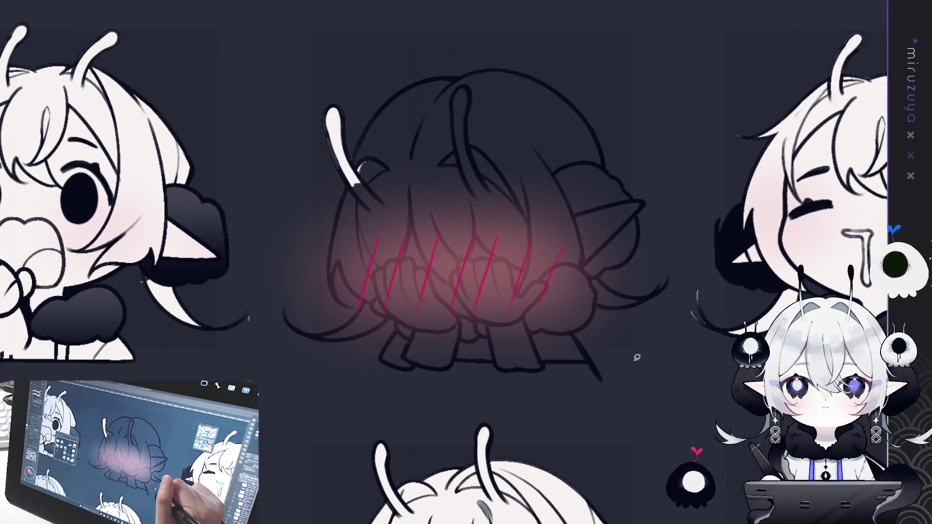
{"action": "mouse_move", "coordinate": [637, 357]}
{"action": "left_mouse_down"}
{"action": "mouse_move", "coordinate": [277, 339]}
{"action": "mouse_move", "coordinate": [680, 220]}
{"action": "mouse_move", "coordinate": [632, 384]}
{"action": "left_mouse_up"}
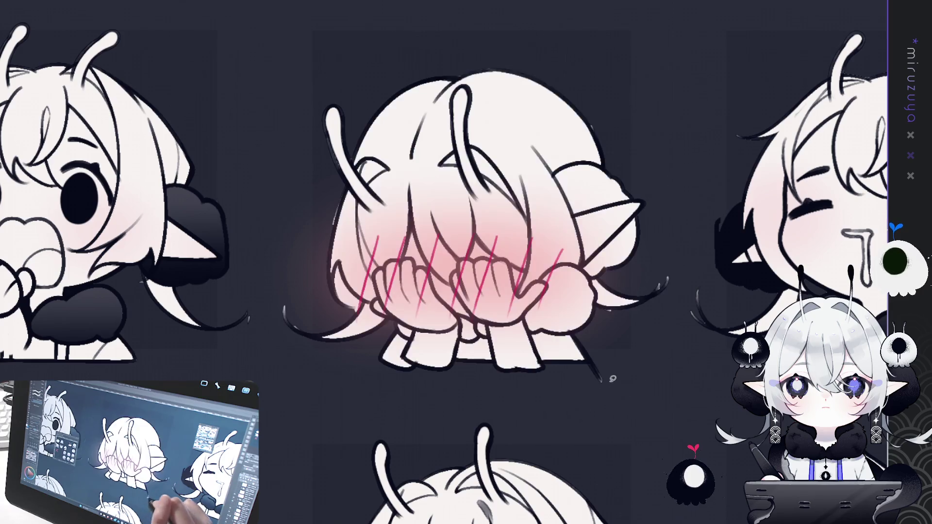
{"action": "left_click_drag", "start_coordinate": [355, 396], "coordinate": [701, 359]}
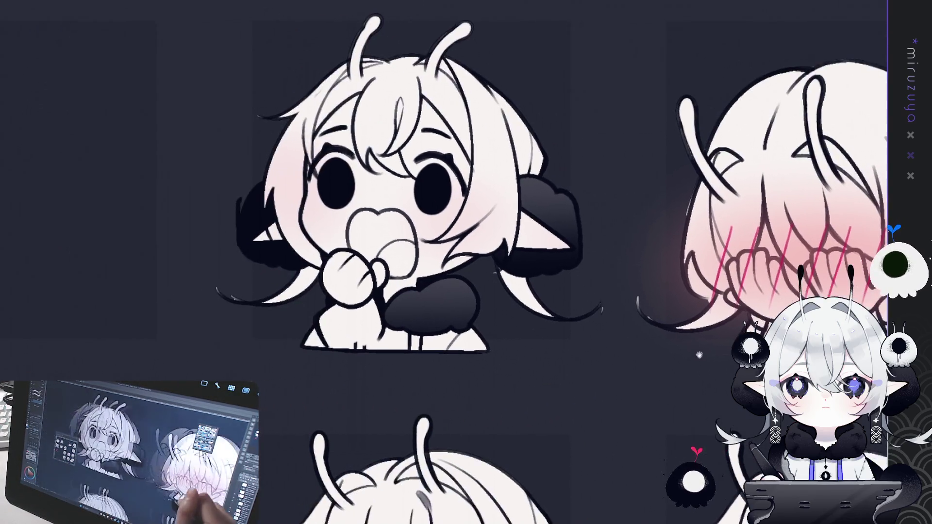
{"action": "left_click_drag", "start_coordinate": [444, 69], "coordinate": [467, 3]}
Fill the bunny and cup with white, undoing the dark shading on the cup's left side.
{"action": "left_click_drag", "start_coordinate": [418, 315], "coordinate": [383, 106]}
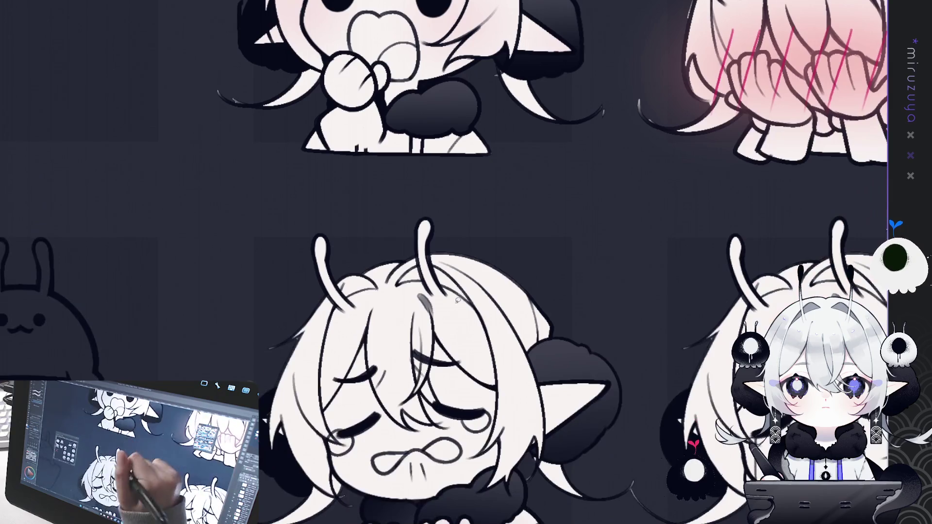
{"action": "scroll", "coordinate": [575, 330], "scroll_direction": "up", "scroll_amount": 2}
{"action": "scroll", "coordinate": [574, 331], "scroll_direction": "down", "scroll_amount": 2}
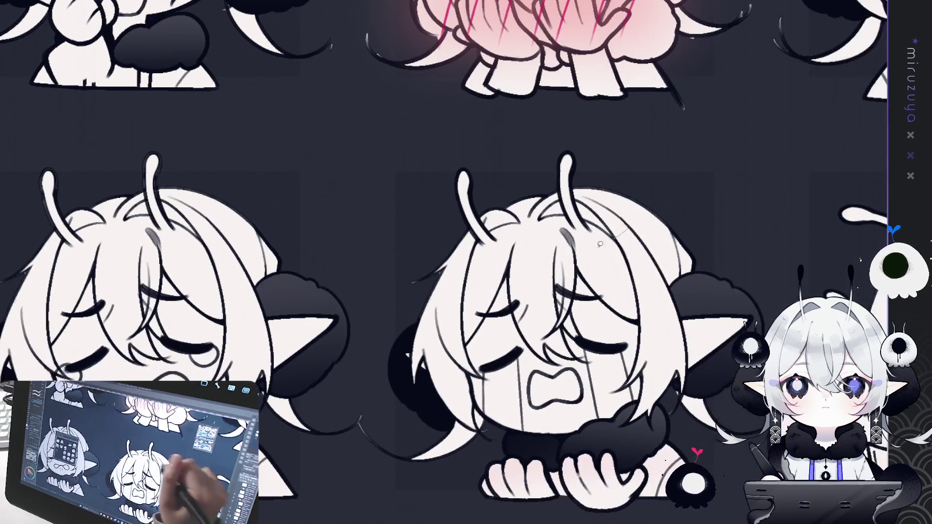
{"action": "scroll", "coordinate": [672, 230], "scroll_direction": "up", "scroll_amount": 2}
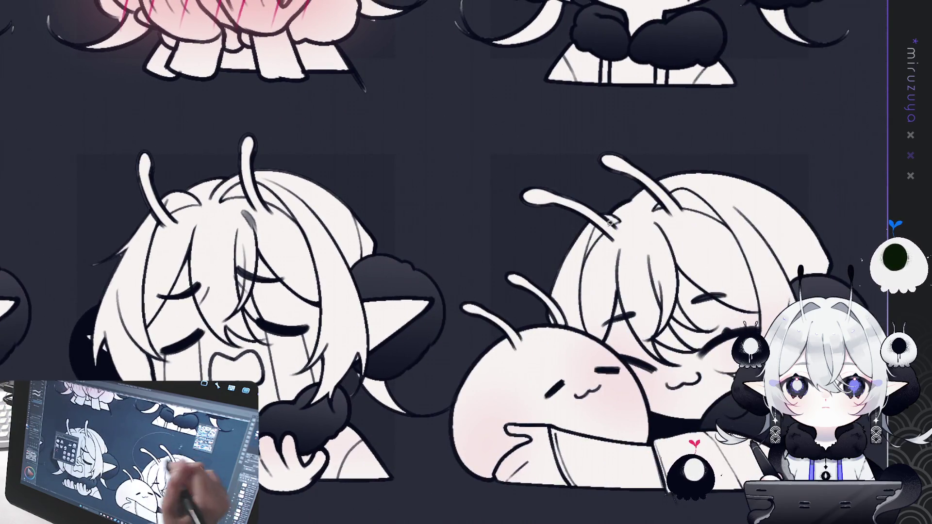
{"action": "mouse_move", "coordinate": [490, 364]}
{"action": "left_mouse_down"}
{"action": "mouse_move", "coordinate": [520, 181]}
{"action": "mouse_move", "coordinate": [272, 241]}
{"action": "mouse_move", "coordinate": [471, 305]}
{"action": "mouse_move", "coordinate": [612, 424]}
{"action": "left_mouse_up"}
{"action": "mouse_move", "coordinate": [531, 452]}
{"action": "left_mouse_down"}
{"action": "mouse_move", "coordinate": [364, 110]}
{"action": "mouse_move", "coordinate": [627, 272]}
{"action": "left_mouse_up"}
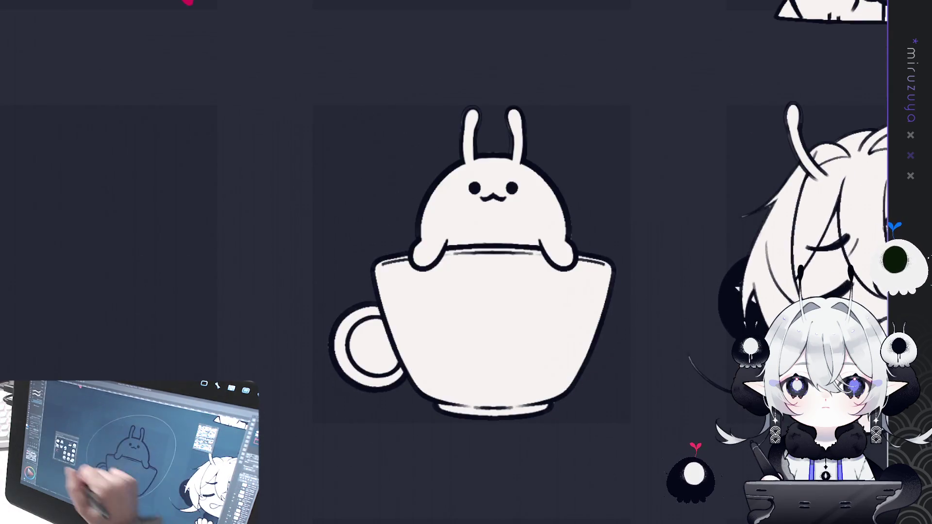
{"action": "mouse_move", "coordinate": [381, 310]}
{"action": "left_mouse_down"}
{"action": "mouse_move", "coordinate": [344, 321]}
{"action": "mouse_move", "coordinate": [403, 296]}
{"action": "left_mouse_up"}
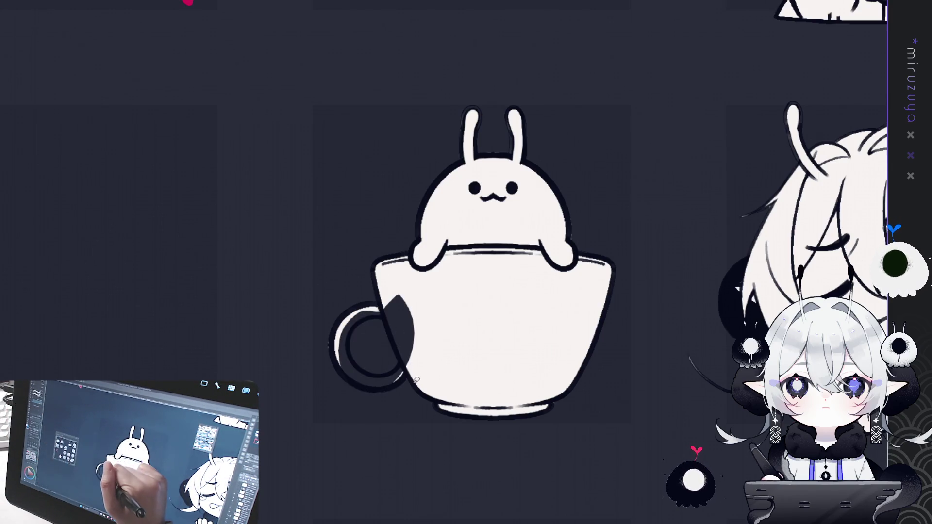
{"action": "key", "text": "ctrl+z"}
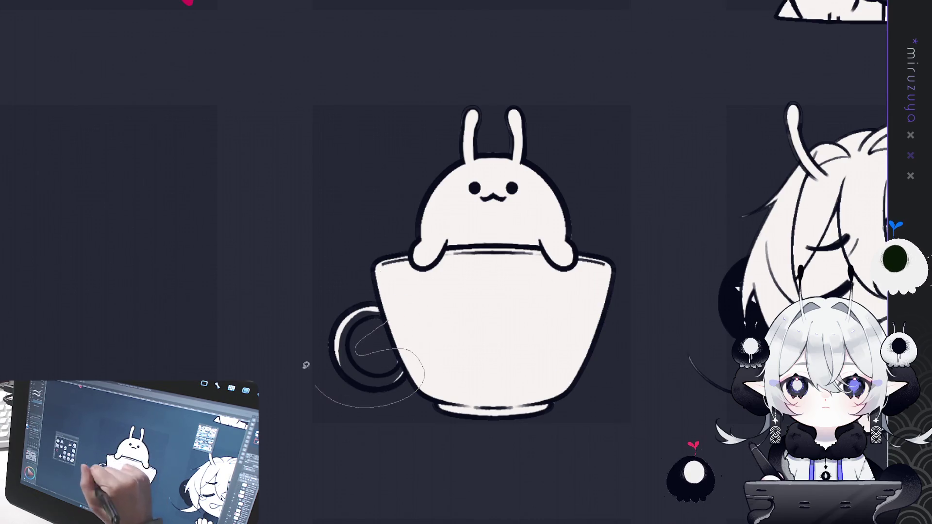
{"action": "left_click_drag", "start_coordinate": [408, 5], "coordinate": [423, 336]}
{"action": "scroll", "coordinate": [423, 337], "scroll_direction": "down", "scroll_amount": 5}
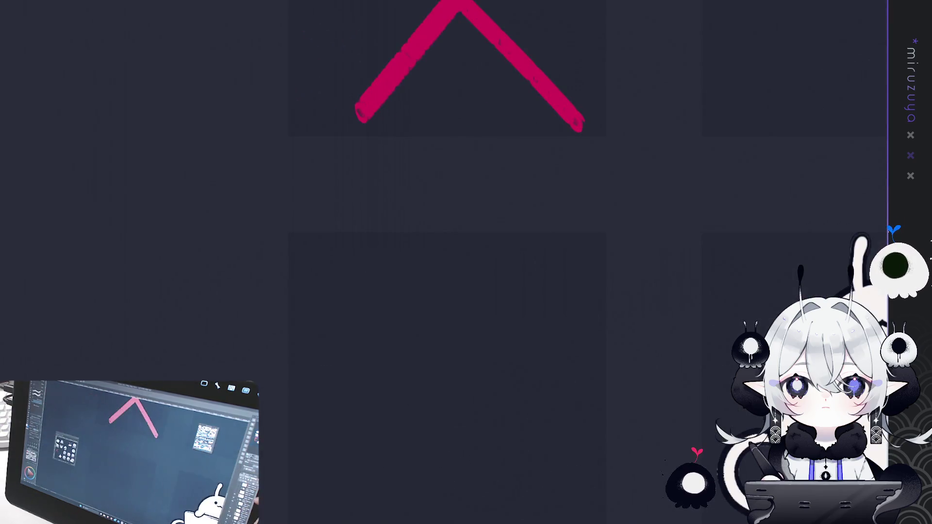
{"action": "scroll", "coordinate": [422, 336], "scroll_direction": "up", "scroll_amount": 2}
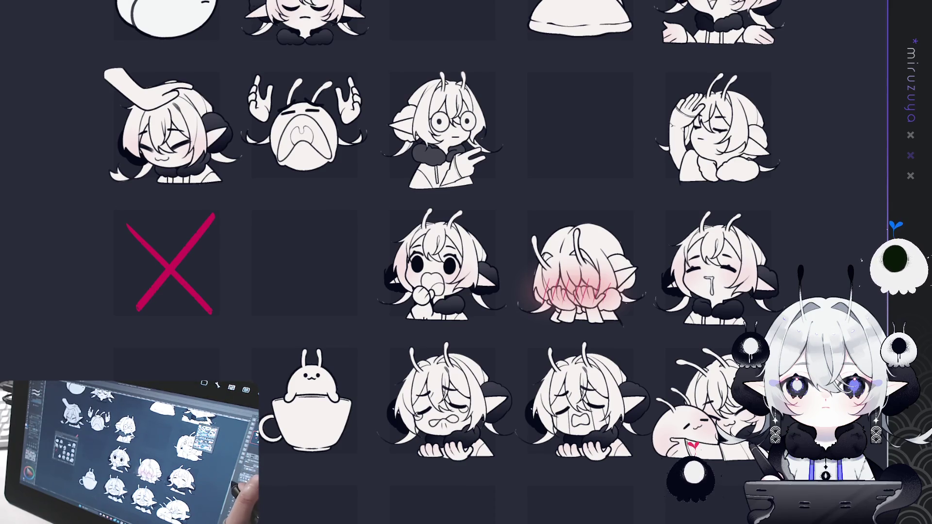
{"action": "scroll", "coordinate": [394, 262], "scroll_direction": "up", "scroll_amount": 5}
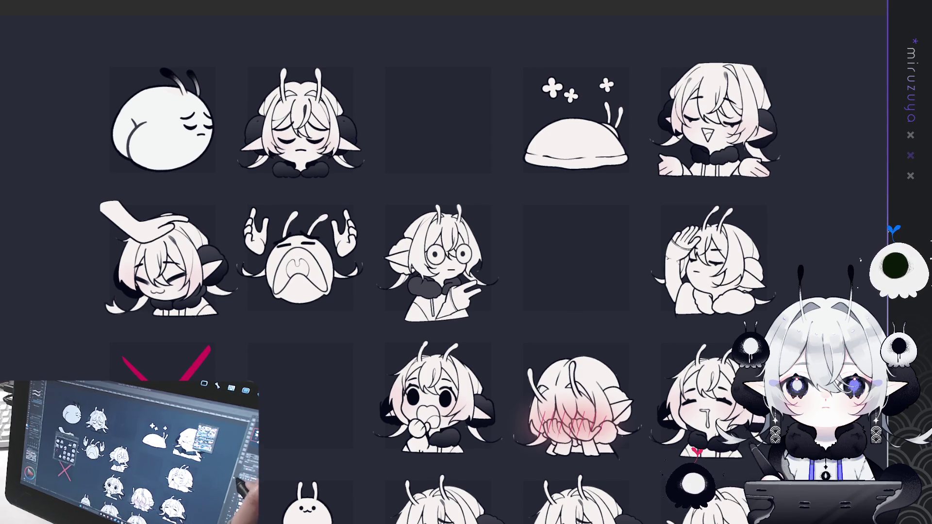
Fit the whole sticker grid in view, select the line art, and clear the selection.
{"action": "key", "text": "ctrl+minus"}
{"action": "left_click_drag", "start_coordinate": [437, 242], "coordinate": [468, 238]}
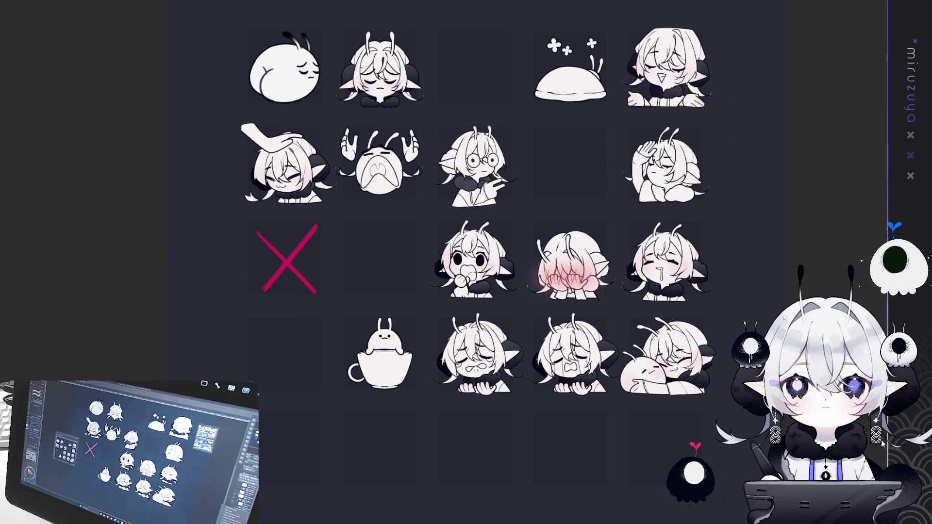
{"action": "key", "text": "ctrl+a"}
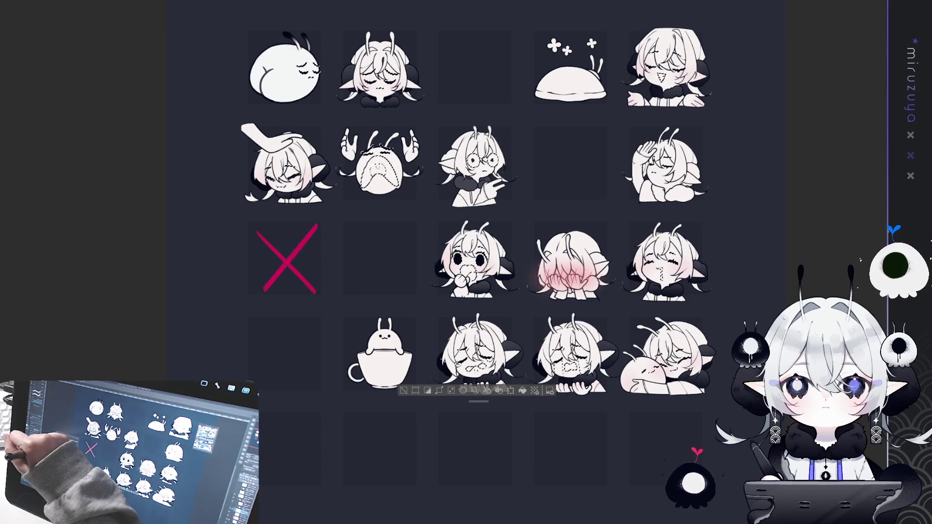
{"action": "left_click", "coordinate": [522, 391]}
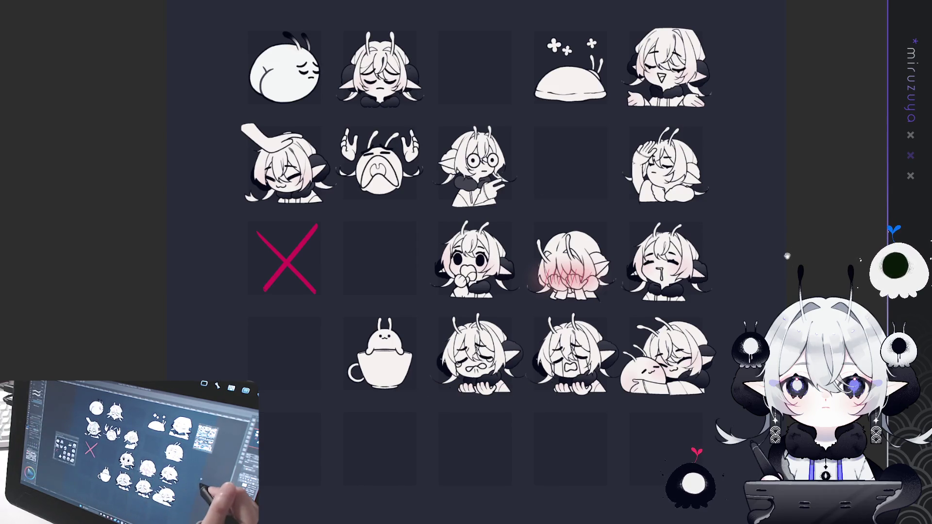
{"action": "left_click_drag", "start_coordinate": [787, 253], "coordinate": [770, 259]}
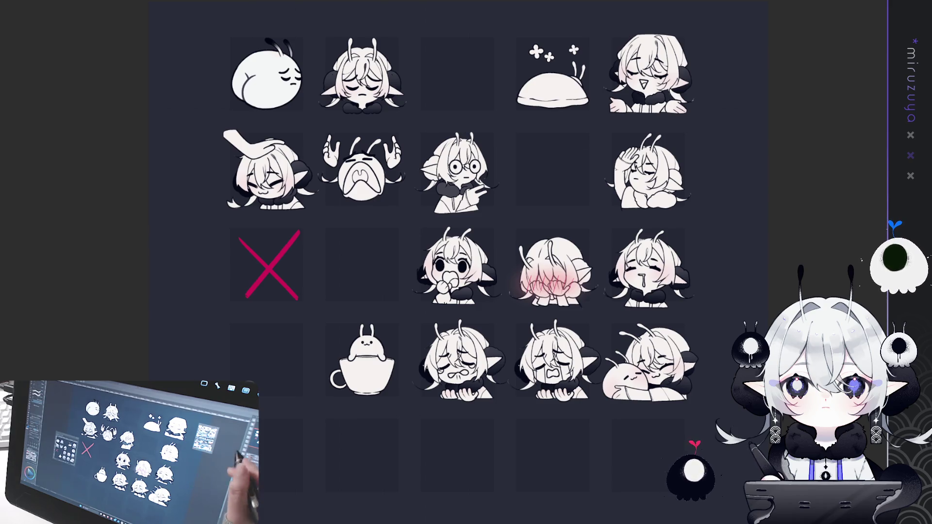
{"action": "scroll", "coordinate": [504, 254], "scroll_direction": "down", "scroll_amount": 1}
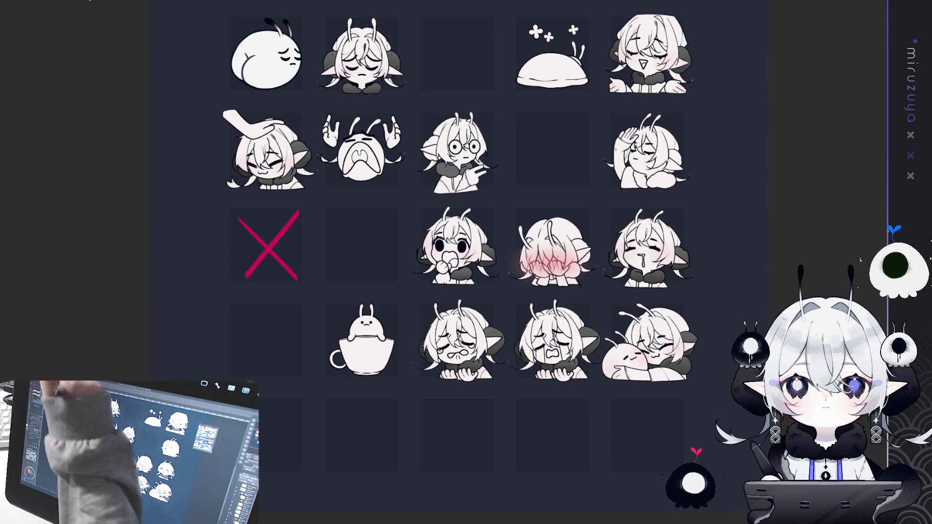
Select the entire canvas, deselect it, and zoom in on the lower rows of emotes.
{"action": "left_click_drag", "start_coordinate": [437, 243], "coordinate": [429, 235]}
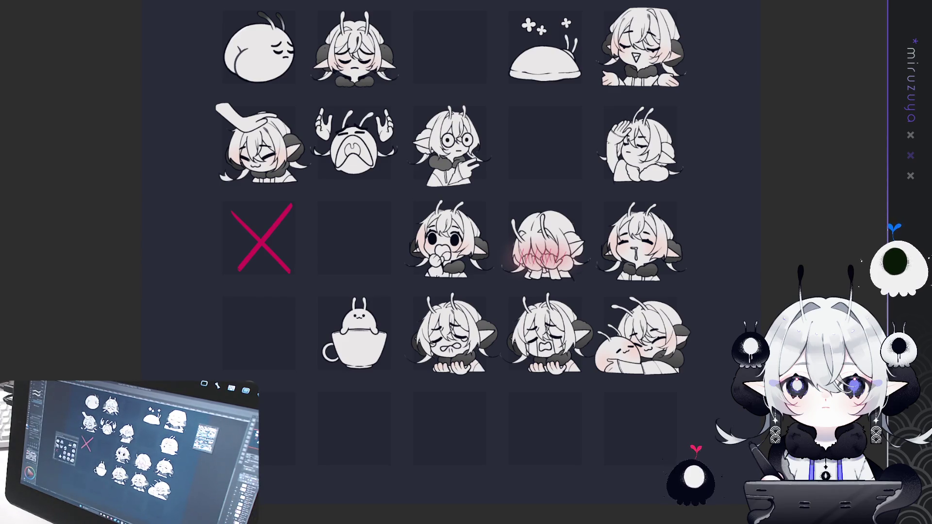
{"action": "key", "text": "ctrl+a"}
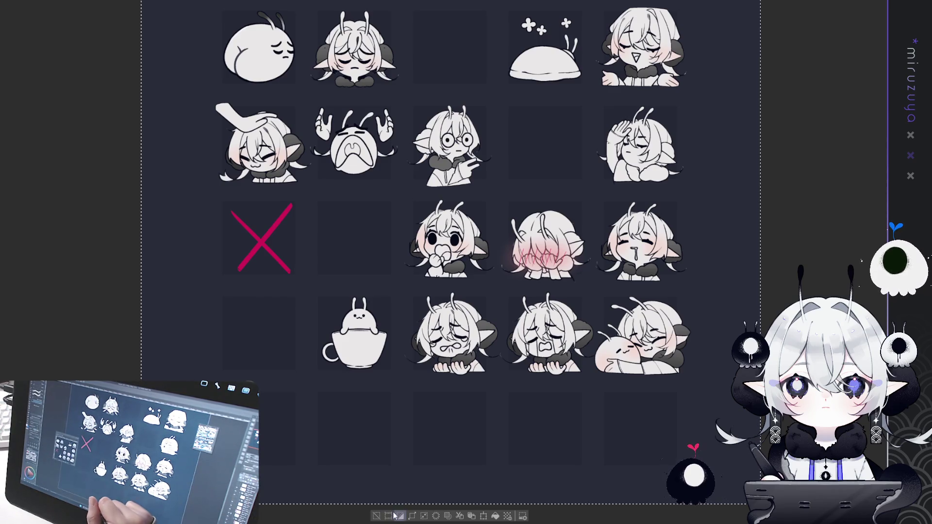
{"action": "left_click", "coordinate": [379, 516]}
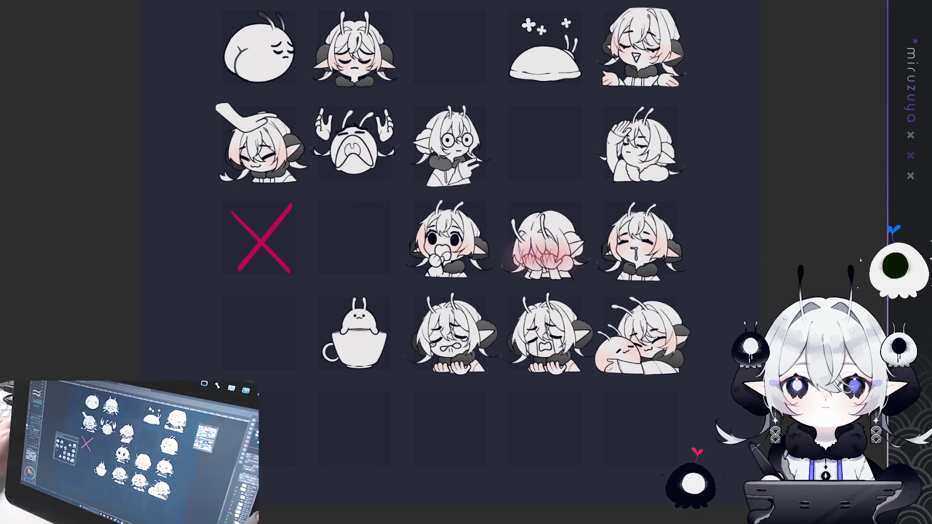
{"action": "key", "text": "ctrl+plus"}
{"action": "key", "text": "ctrl+plus"}
{"action": "scroll", "coordinate": [466, 263], "scroll_direction": "down", "scroll_amount": 5}
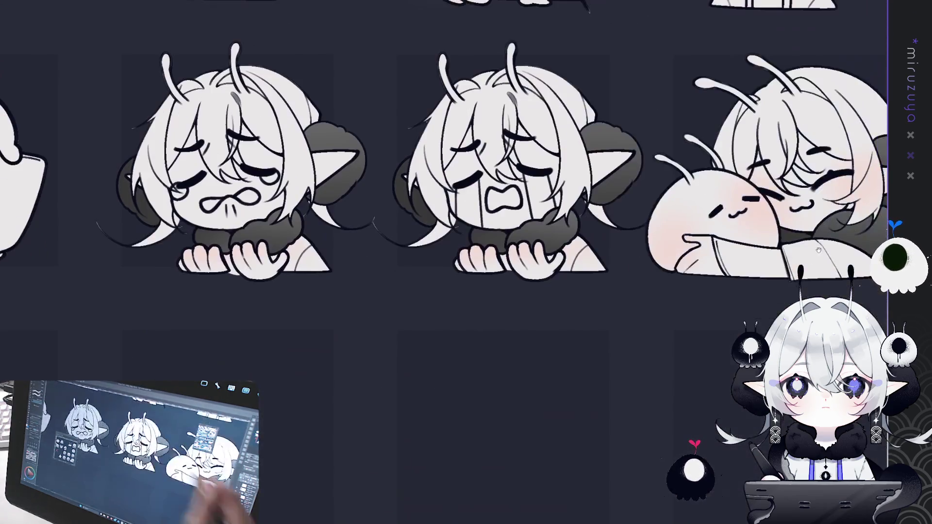
Paint a soft pink airbrush blush on the saluting emote's right cheek.
{"action": "scroll", "coordinate": [466, 262], "scroll_direction": "up", "scroll_amount": 5}
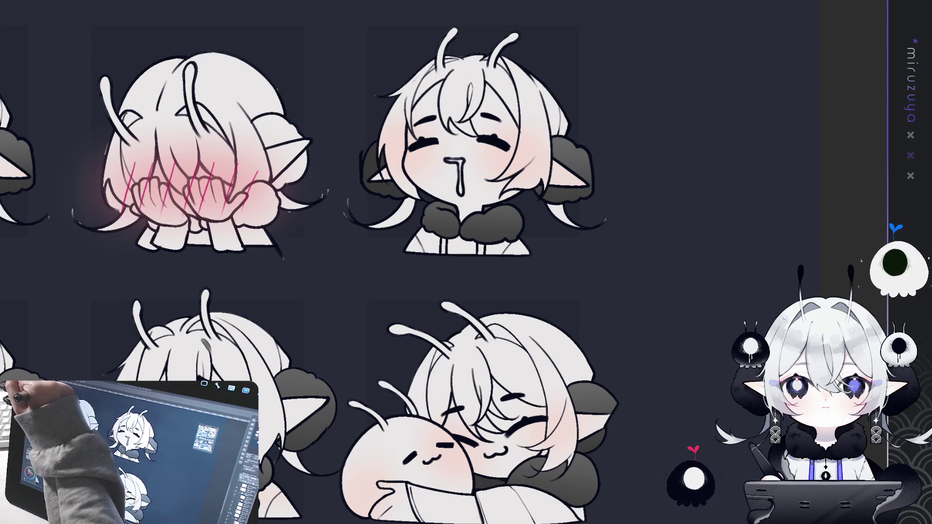
{"action": "scroll", "coordinate": [413, 262], "scroll_direction": "up", "scroll_amount": 6}
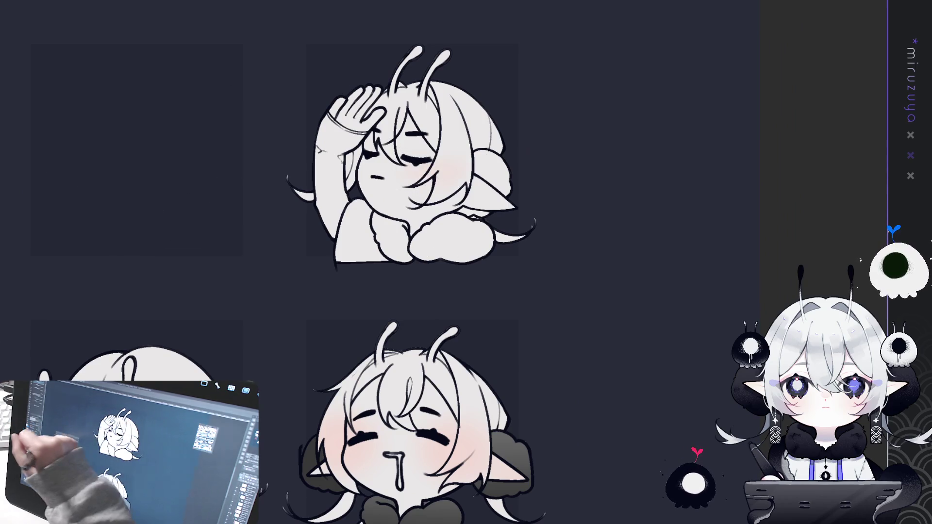
{"action": "mouse_move", "coordinate": [422, 168]}
{"action": "left_mouse_down"}
{"action": "mouse_move", "coordinate": [439, 165]}
{"action": "mouse_move", "coordinate": [432, 172]}
{"action": "left_mouse_up"}
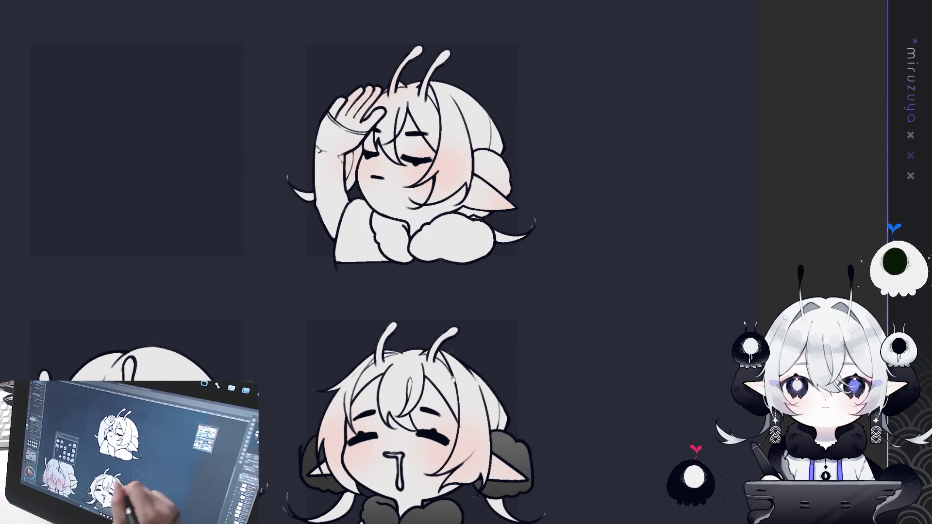
{"action": "scroll", "coordinate": [403, 262], "scroll_direction": "left", "scroll_amount": 5}
{"action": "scroll", "coordinate": [483, 195], "scroll_direction": "left", "scroll_amount": 7}
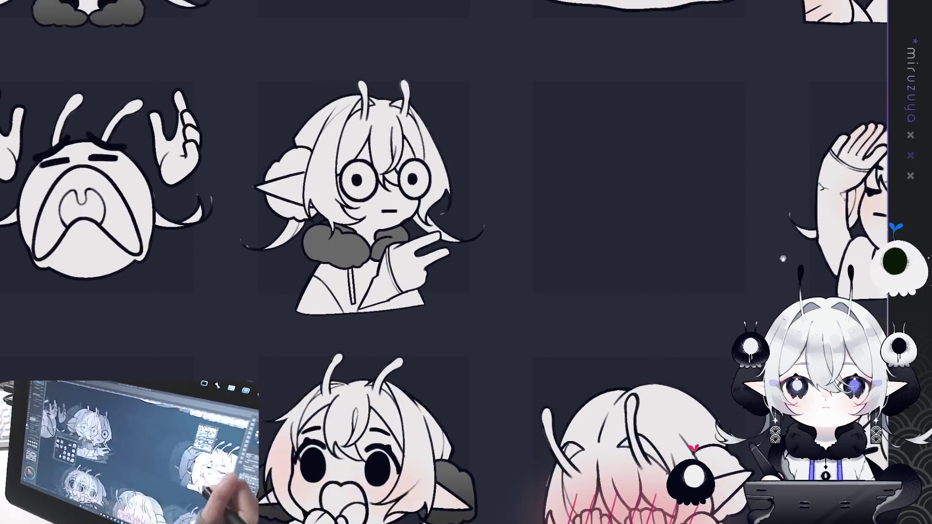
Rotate the view on the glasses emote, undo then restore its grey hand and scarf fills.
{"action": "scroll", "coordinate": [447, 266], "scroll_direction": "up", "scroll_amount": 2}
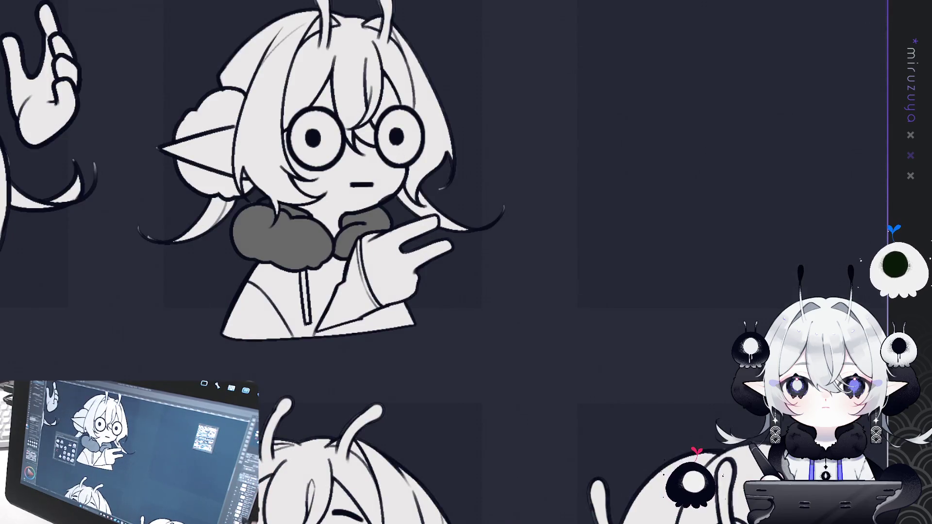
{"action": "left_click_drag", "start_coordinate": [427, 184], "coordinate": [356, 276]}
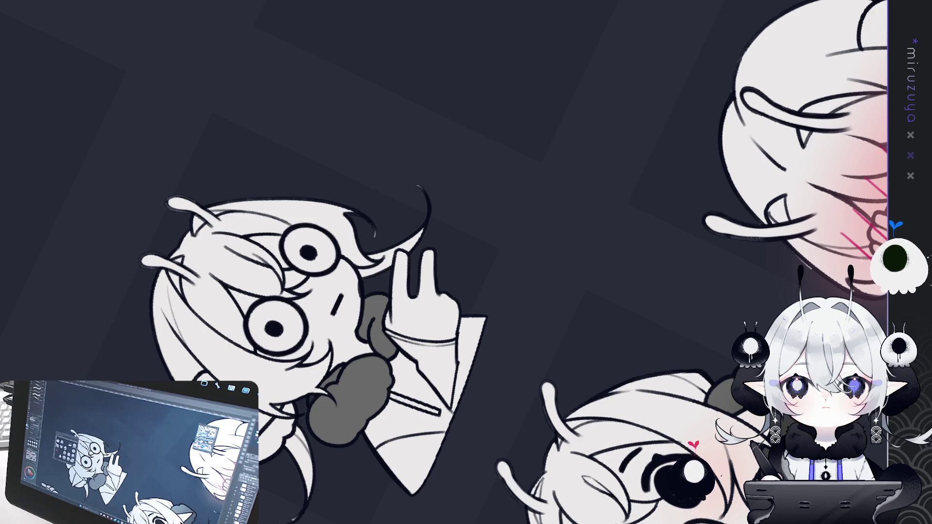
{"action": "key", "text": "ctrl+z"}
{"action": "key", "text": "ctrl+y"}
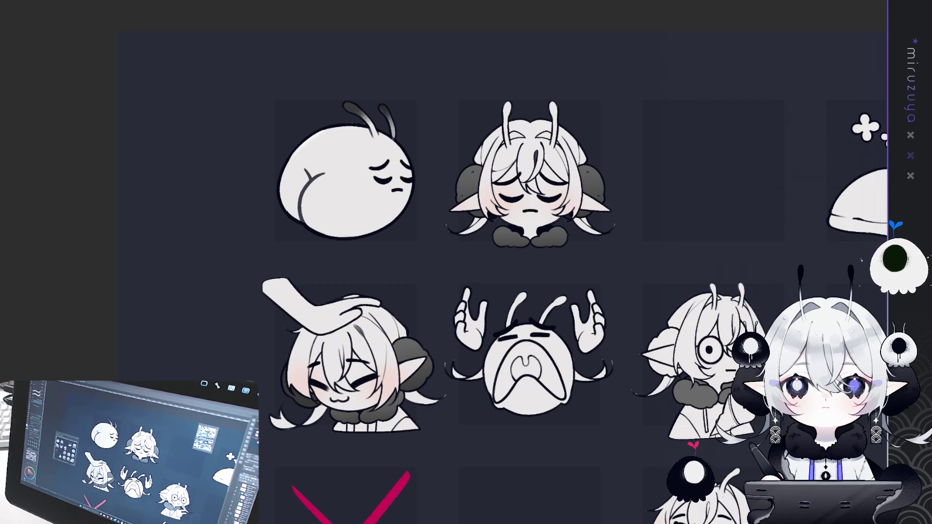
{"action": "scroll", "coordinate": [504, 310], "scroll_direction": "up", "scroll_amount": 1}
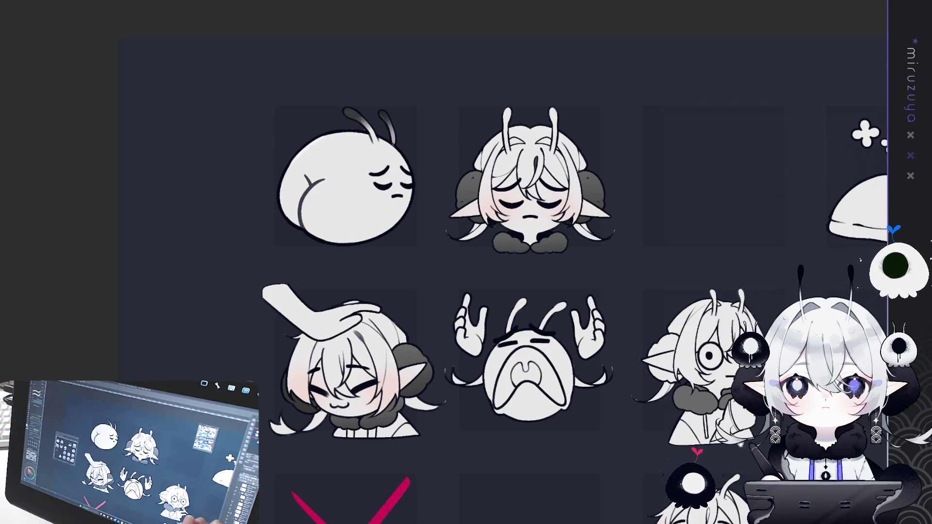
{"action": "scroll", "coordinate": [503, 272], "scroll_direction": "down", "scroll_amount": 3}
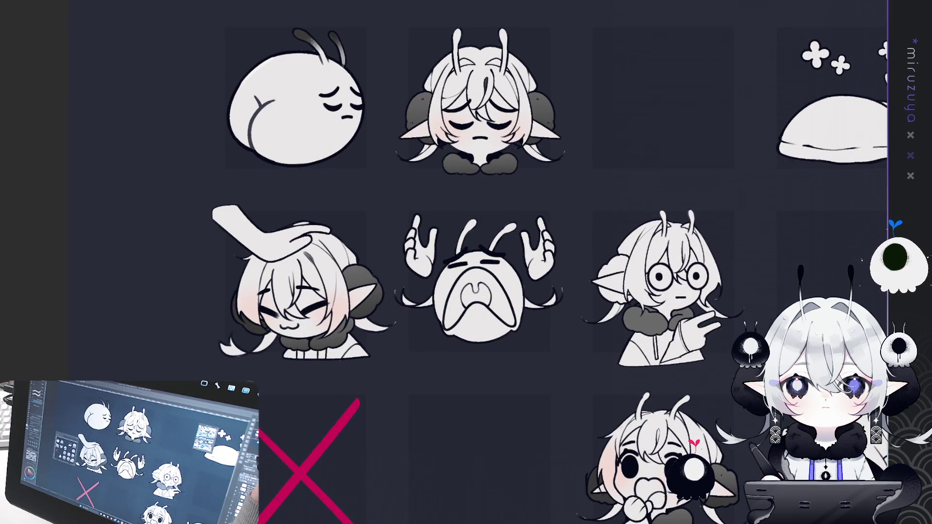
{"action": "scroll", "coordinate": [504, 272], "scroll_direction": "down", "scroll_amount": 5}
{"action": "scroll", "coordinate": [504, 272], "scroll_direction": "up", "scroll_amount": 4}
{"action": "mouse_move", "coordinate": [503, 272]}
{"action": "left_mouse_down"}
{"action": "mouse_move", "coordinate": [470, 248]}
{"action": "mouse_move", "coordinate": [416, 145]}
{"action": "left_mouse_up"}
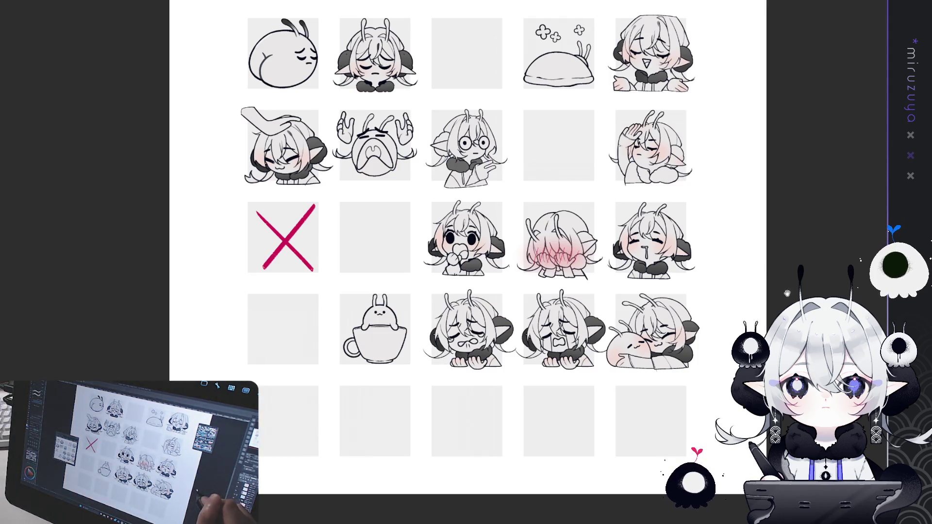
{"action": "scroll", "coordinate": [531, 120], "scroll_direction": "up", "scroll_amount": 3}
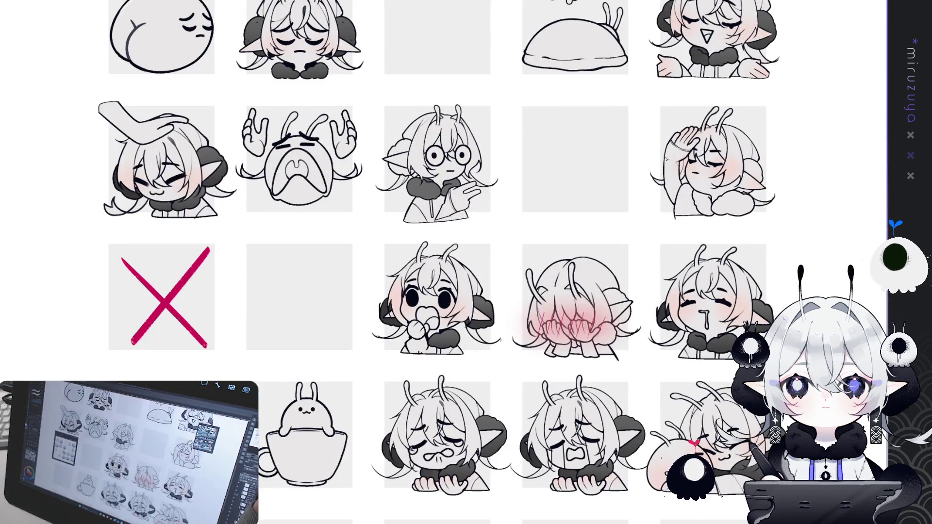
{"action": "scroll", "coordinate": [437, 262], "scroll_direction": "up", "scroll_amount": 2}
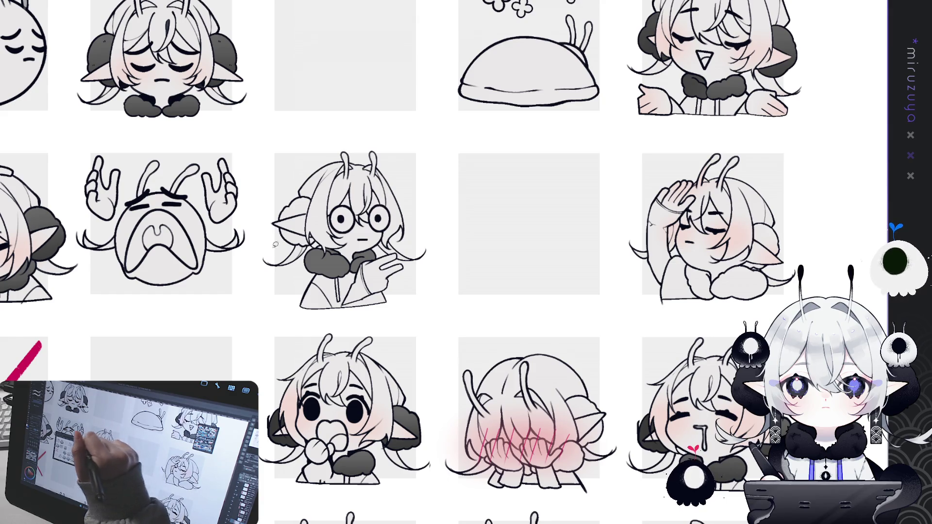
{"action": "scroll", "coordinate": [385, 213], "scroll_direction": "up", "scroll_amount": 2}
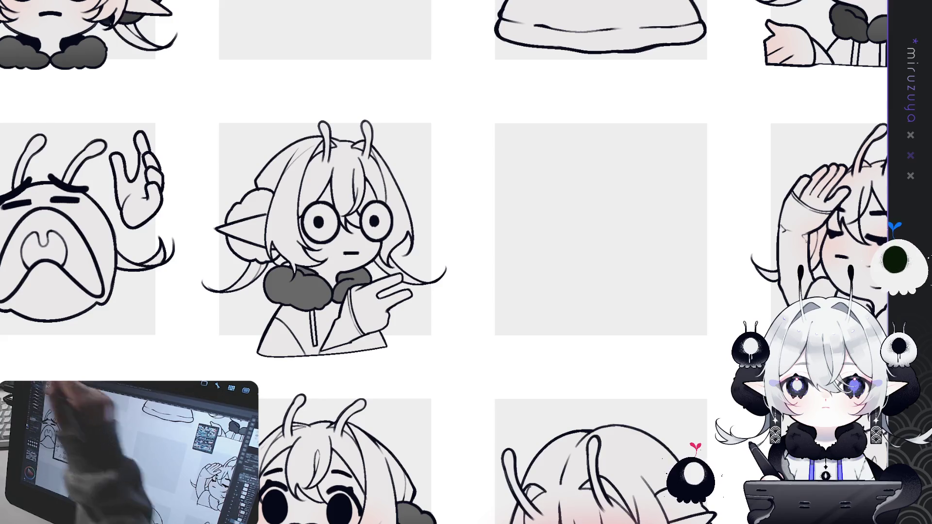
{"action": "scroll", "coordinate": [412, 212], "scroll_direction": "up", "scroll_amount": 5}
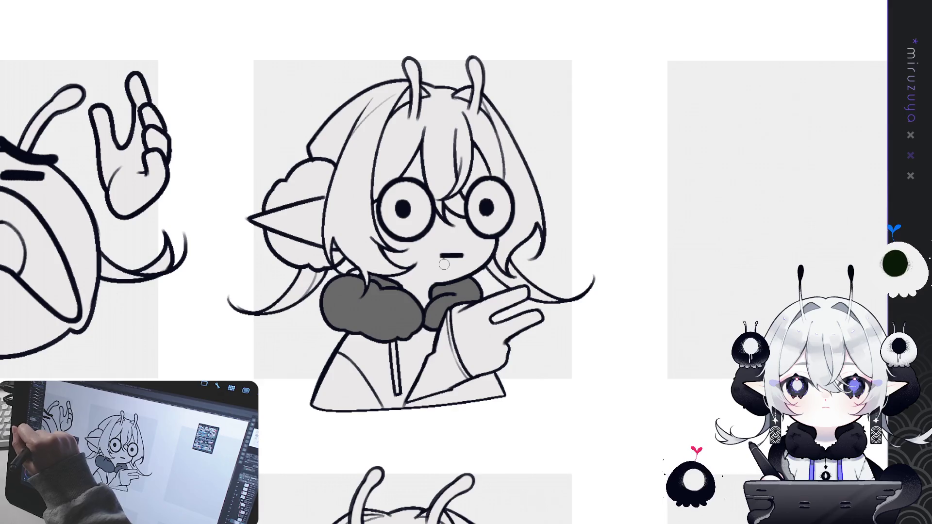
Add white highlights to the glasses emote's left and right eyes.
{"action": "mouse_move", "coordinate": [410, 186]}
{"action": "left_mouse_down"}
{"action": "mouse_move", "coordinate": [410, 231]}
{"action": "mouse_move", "coordinate": [410, 194]}
{"action": "mouse_move", "coordinate": [397, 219]}
{"action": "mouse_move", "coordinate": [417, 193]}
{"action": "left_mouse_up"}
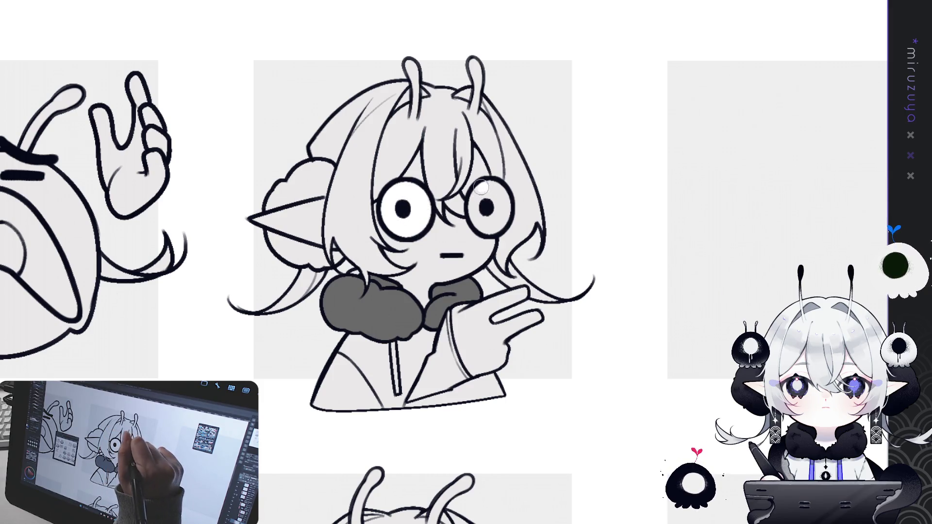
{"action": "mouse_move", "coordinate": [496, 222]}
{"action": "left_mouse_down"}
{"action": "mouse_move", "coordinate": [493, 199]}
{"action": "mouse_move", "coordinate": [483, 209]}
{"action": "mouse_move", "coordinate": [492, 192]}
{"action": "left_mouse_up"}
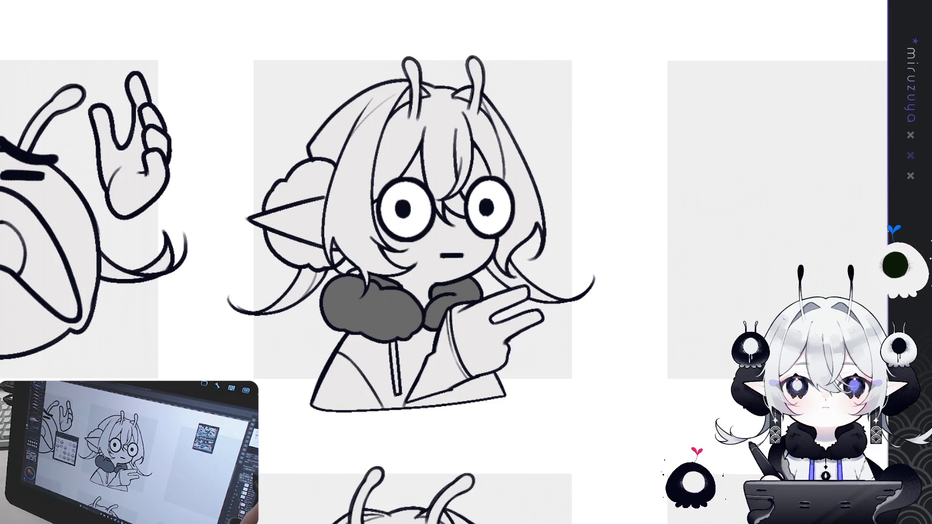
{"action": "scroll", "coordinate": [422, 233], "scroll_direction": "down", "scroll_amount": 2}
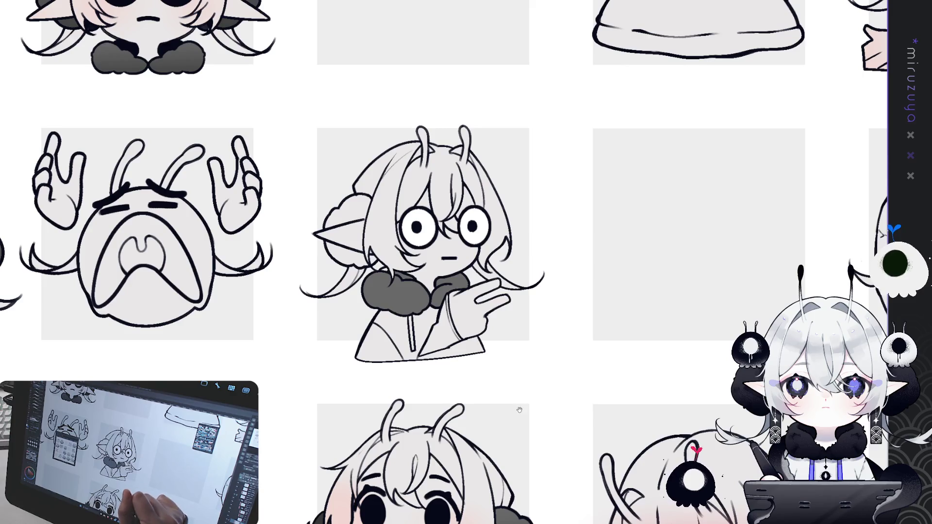
Blush both of the glasses character's cheeks pink, then tilt the canvas view.
{"action": "left_click_drag", "start_coordinate": [605, 360], "coordinate": [643, 335]}
{"action": "left_click_drag", "start_coordinate": [466, 262], "coordinate": [363, 258]}
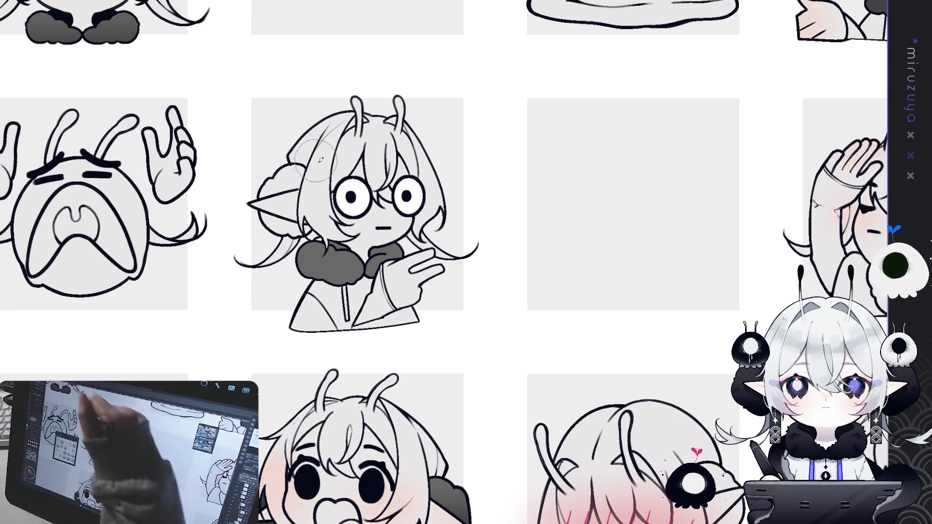
{"action": "left_click_drag", "start_coordinate": [335, 204], "coordinate": [311, 213]}
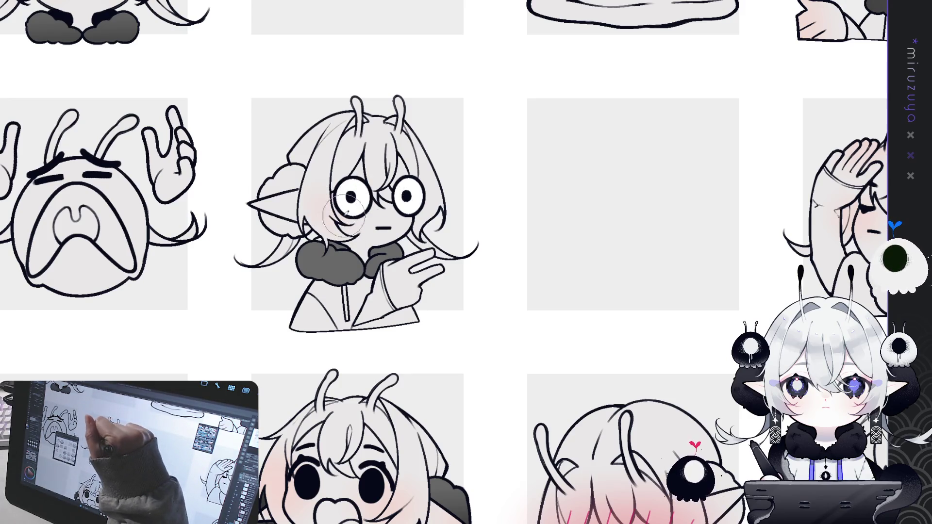
{"action": "left_click_drag", "start_coordinate": [418, 204], "coordinate": [439, 216]}
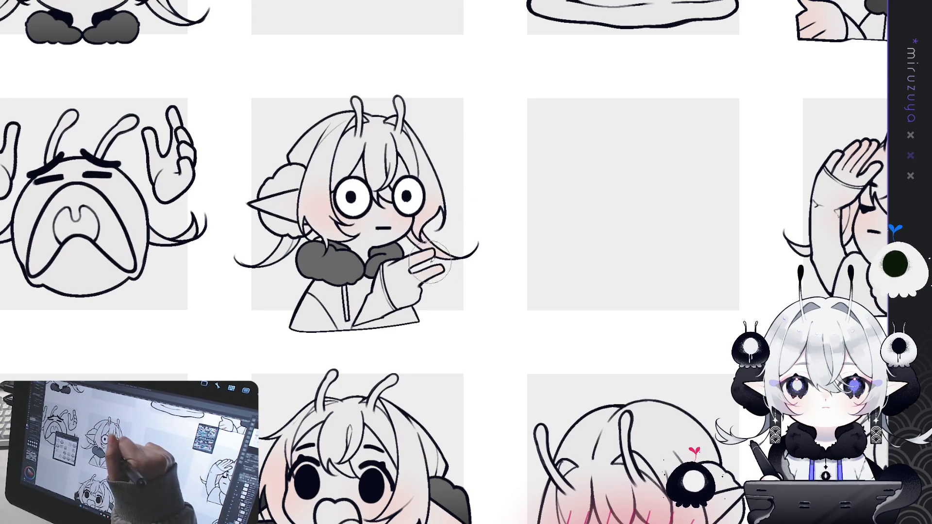
{"action": "mouse_move", "coordinate": [631, 204]}
{"action": "left_mouse_down"}
{"action": "mouse_move", "coordinate": [437, 272]}
{"action": "mouse_move", "coordinate": [237, 290]}
{"action": "left_mouse_up"}
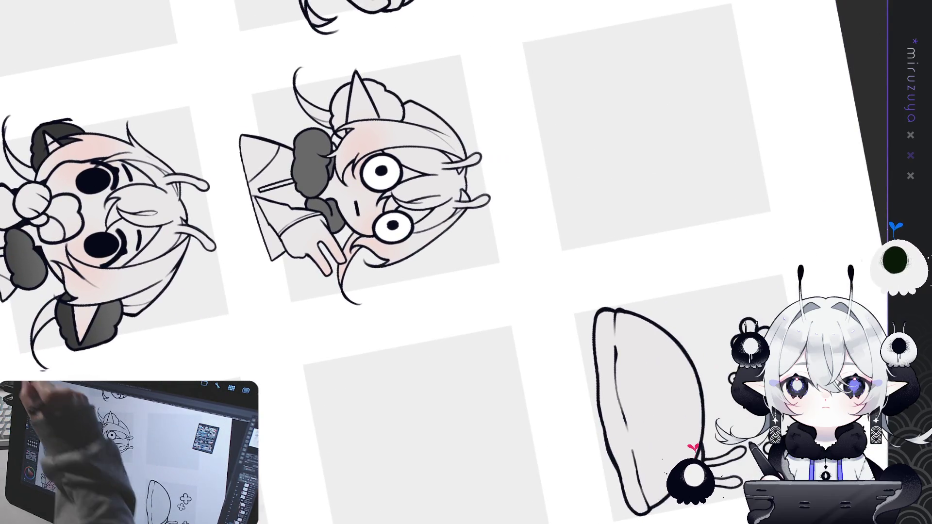
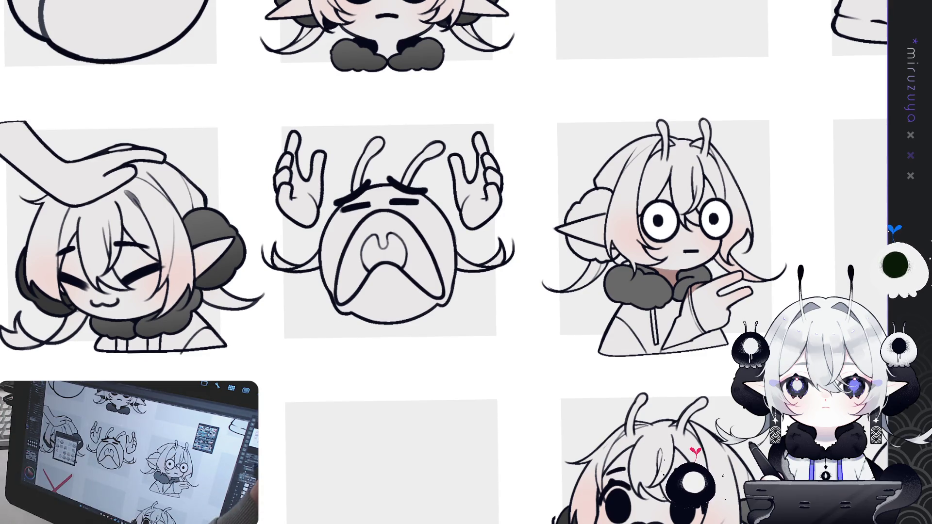
Pan to the head-pat emote and colour its patting hand flat yellow.
{"action": "left_click_drag", "start_coordinate": [389, 271], "coordinate": [529, 223]}
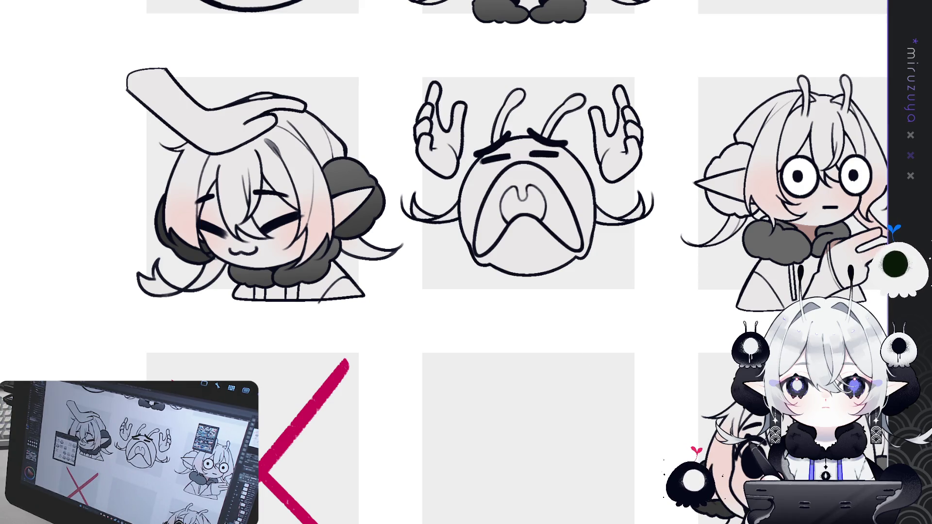
{"action": "left_click_drag", "start_coordinate": [466, 262], "coordinate": [417, 311]}
{"action": "mouse_move", "coordinate": [445, 465]}
{"action": "left_mouse_down"}
{"action": "mouse_move", "coordinate": [466, 262]}
{"action": "mouse_move", "coordinate": [598, 260]}
{"action": "mouse_move", "coordinate": [384, 162]}
{"action": "left_mouse_up"}
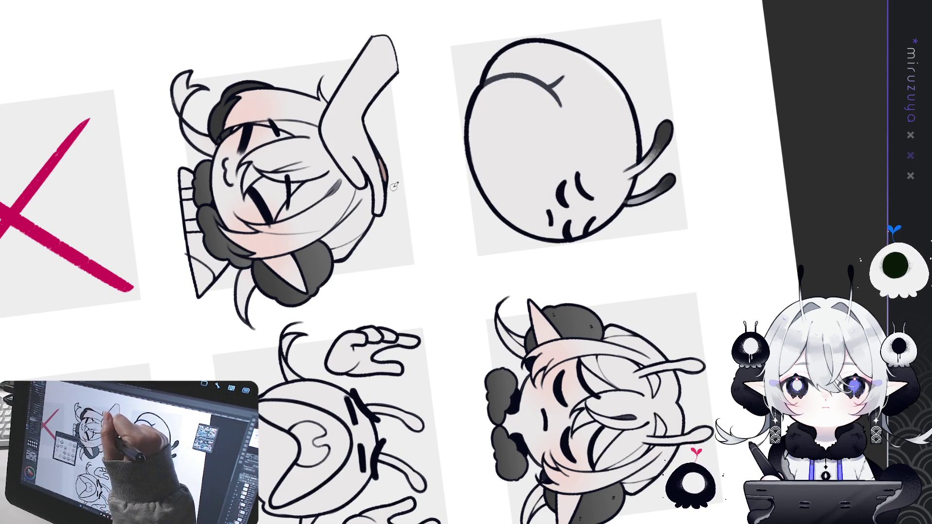
{"action": "key", "text": "ctrl+0"}
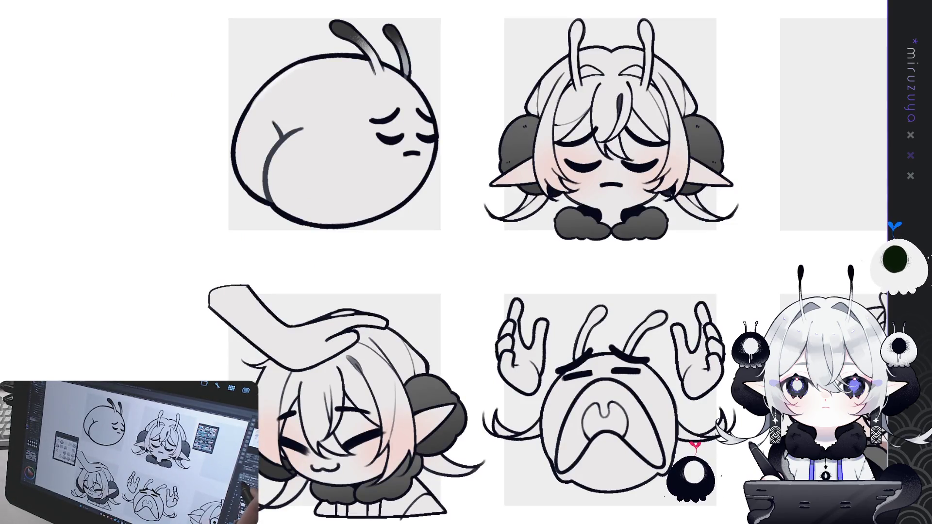
{"action": "left_click_drag", "start_coordinate": [466, 262], "coordinate": [537, 154]}
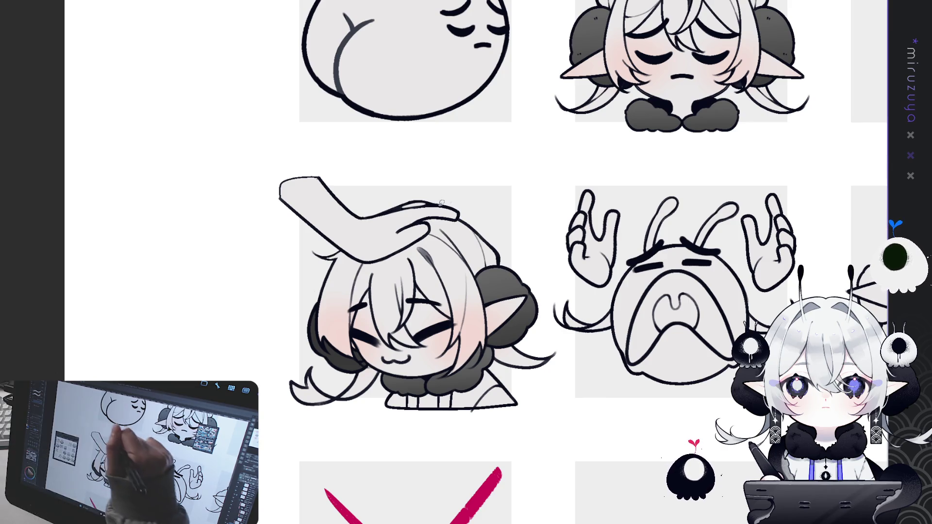
{"action": "mouse_move", "coordinate": [460, 220]}
{"action": "left_mouse_down"}
{"action": "mouse_move", "coordinate": [401, 252]}
{"action": "mouse_move", "coordinate": [349, 262]}
{"action": "mouse_move", "coordinate": [321, 178]}
{"action": "left_mouse_up"}
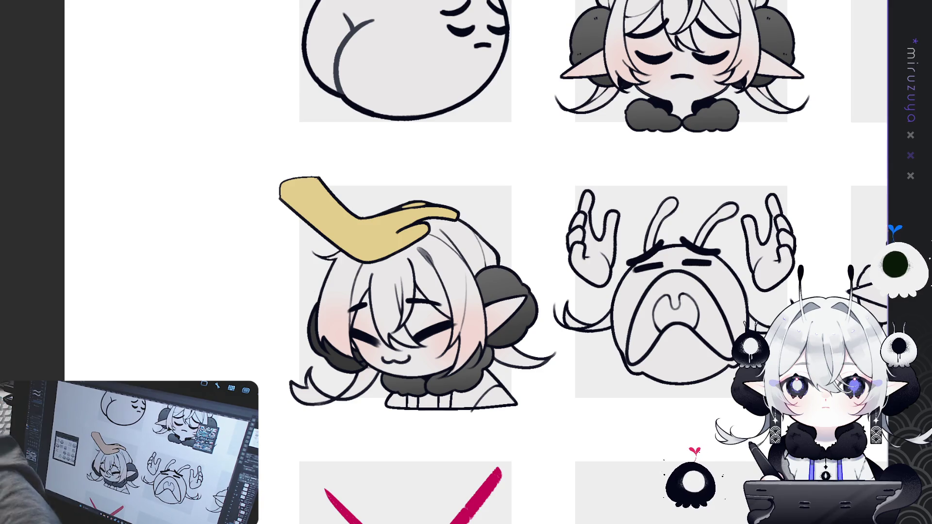
Lasso-fill the sad blob's body dark purple-grey, undoing an accidental yellow fill first.
{"action": "left_click_drag", "start_coordinate": [615, 401], "coordinate": [586, 319]}
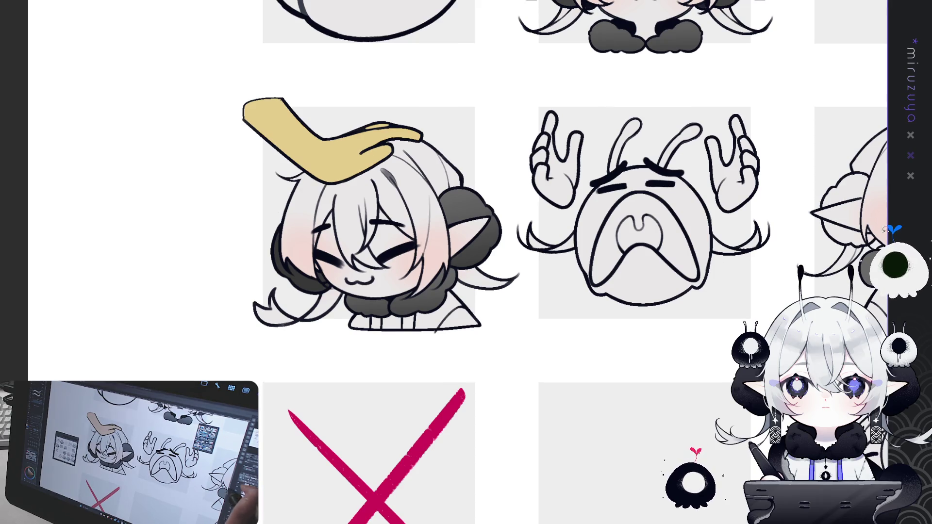
{"action": "scroll", "coordinate": [466, 262], "scroll_direction": "up", "scroll_amount": 5}
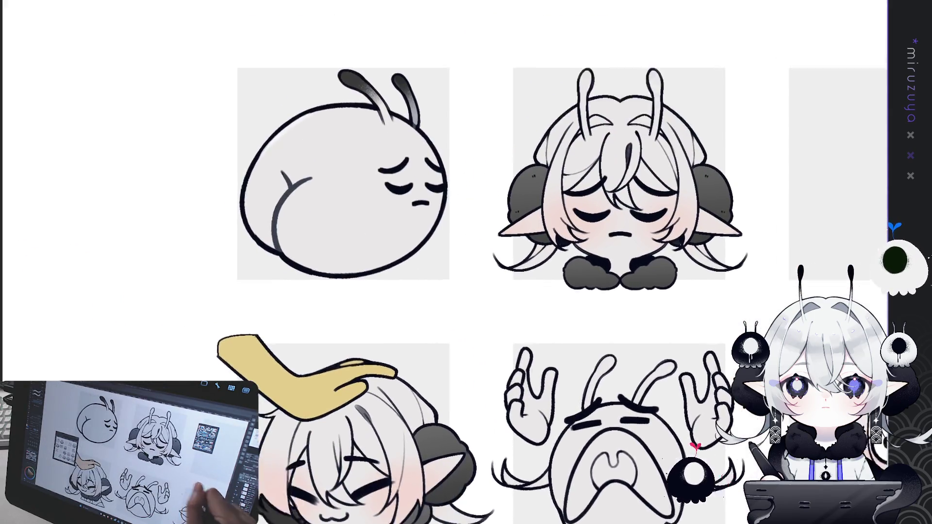
{"action": "mouse_move", "coordinate": [427, 307]}
{"action": "left_mouse_down"}
{"action": "mouse_move", "coordinate": [262, 228]}
{"action": "mouse_move", "coordinate": [369, 30]}
{"action": "mouse_move", "coordinate": [490, 267]}
{"action": "mouse_move", "coordinate": [485, 276]}
{"action": "left_mouse_up"}
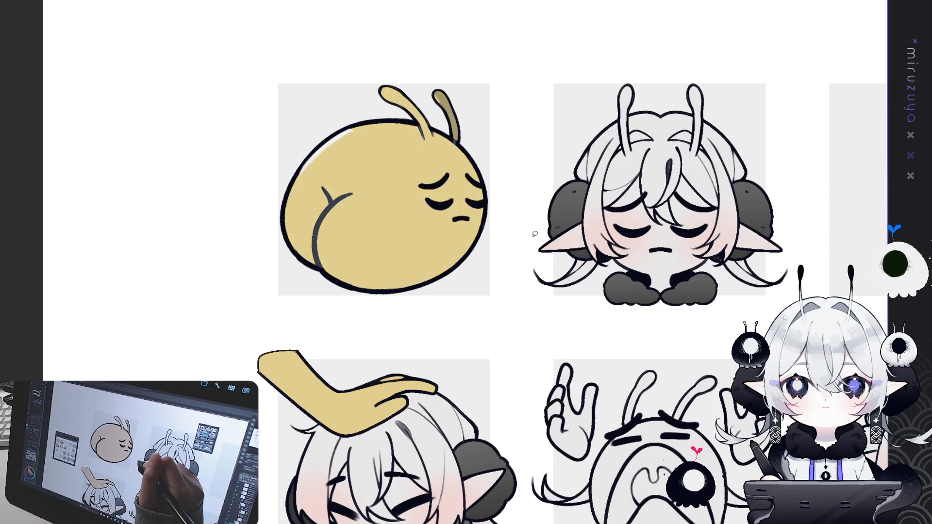
{"action": "key", "text": "ctrl+z"}
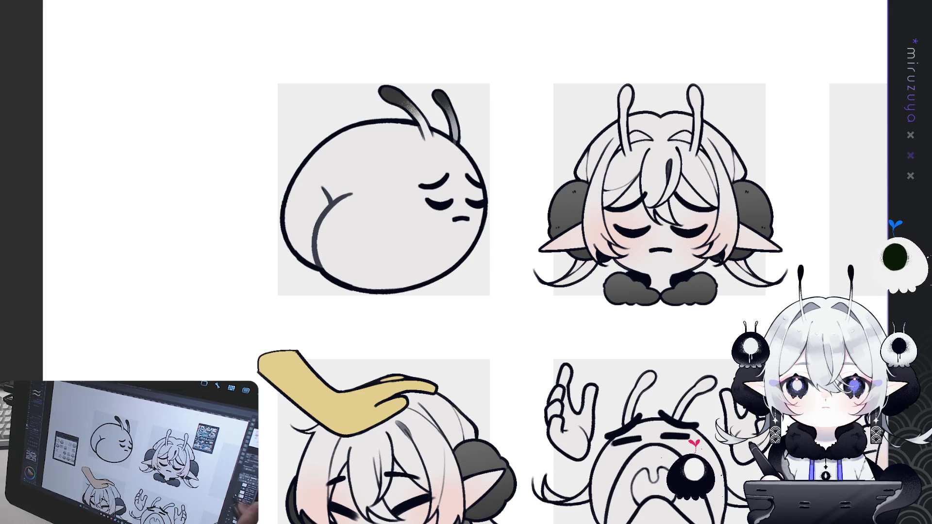
{"action": "scroll", "coordinate": [466, 262], "scroll_direction": "down", "scroll_amount": 2}
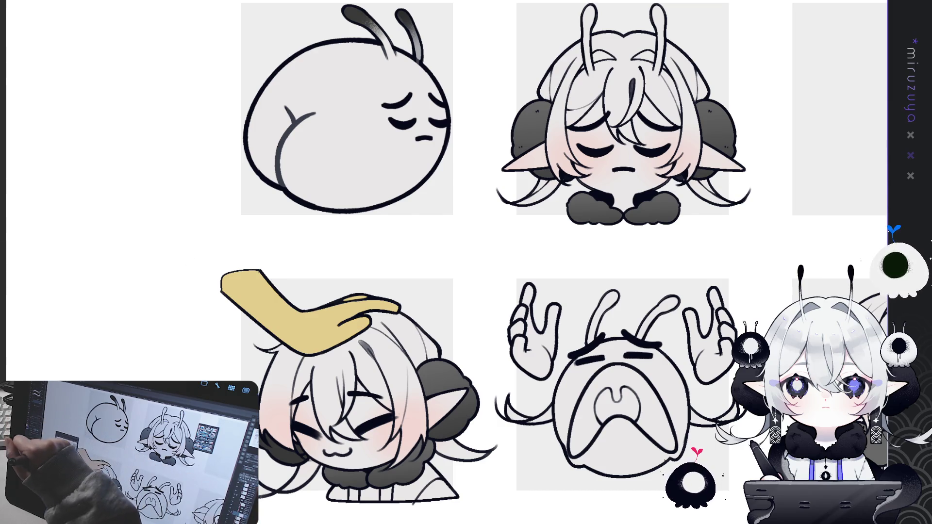
{"action": "scroll", "coordinate": [368, 295], "scroll_direction": "up", "scroll_amount": 3}
{"action": "mouse_move", "coordinate": [368, 295]}
{"action": "left_mouse_down"}
{"action": "mouse_move", "coordinate": [402, 25]}
{"action": "mouse_move", "coordinate": [432, 272]}
{"action": "mouse_move", "coordinate": [373, 293]}
{"action": "left_mouse_up"}
{"action": "scroll", "coordinate": [405, 260], "scroll_direction": "right", "scroll_amount": 3}
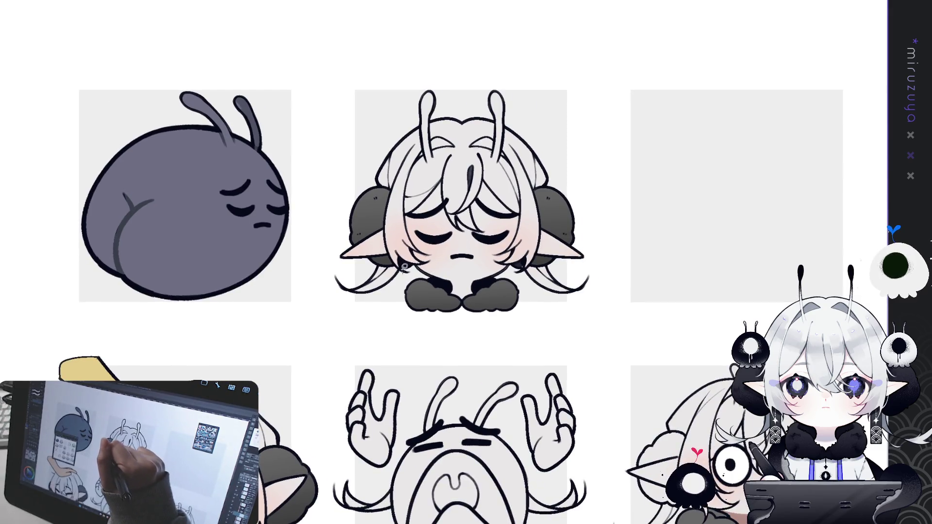
Fill the sad girl's hair, including her left strand, dark purple.
{"action": "left_click", "coordinate": [330, 291]}
{"action": "mouse_move", "coordinate": [425, 244]}
{"action": "left_mouse_down"}
{"action": "mouse_move", "coordinate": [432, 267]}
{"action": "mouse_move", "coordinate": [394, 274]}
{"action": "mouse_move", "coordinate": [367, 168]}
{"action": "mouse_move", "coordinate": [552, 95]}
{"action": "mouse_move", "coordinate": [600, 204]}
{"action": "mouse_move", "coordinate": [565, 222]}
{"action": "left_mouse_up"}
{"action": "mouse_move", "coordinate": [532, 267]}
{"action": "left_mouse_down"}
{"action": "mouse_move", "coordinate": [512, 272]}
{"action": "mouse_move", "coordinate": [488, 260]}
{"action": "left_mouse_up"}
{"action": "left_click_drag", "start_coordinate": [448, 236], "coordinate": [426, 244]}
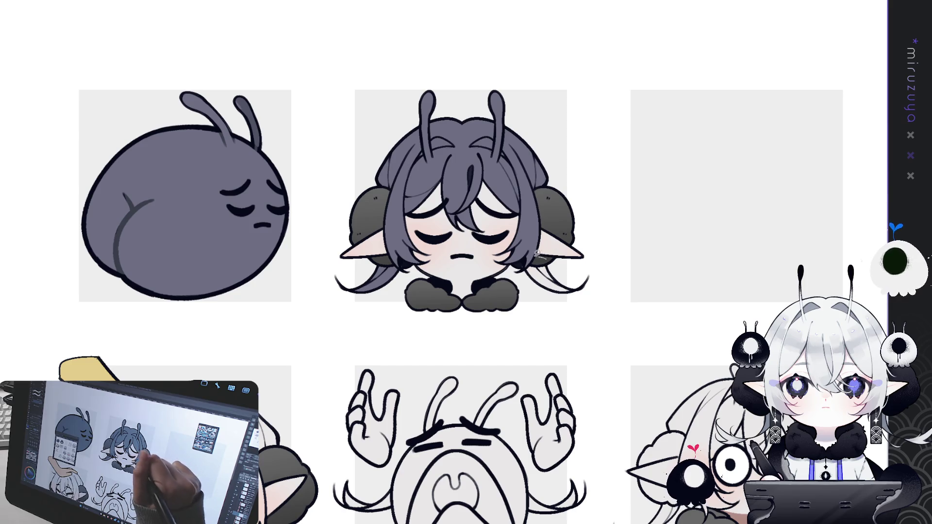
Darken the blanket slug's antennae to dark grey.
{"action": "left_click_drag", "start_coordinate": [854, 218], "coordinate": [580, 229]}
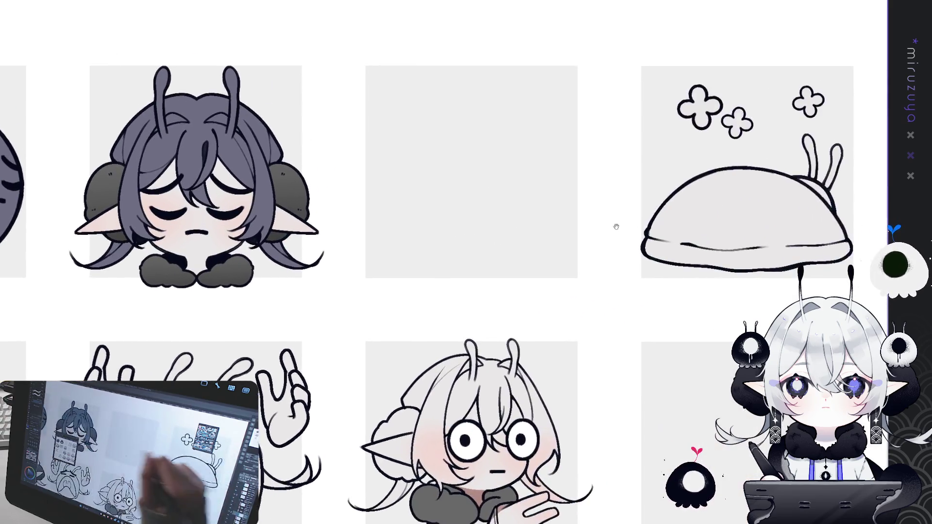
{"action": "left_click_drag", "start_coordinate": [835, 233], "coordinate": [561, 244]}
{"action": "mouse_move", "coordinate": [459, 214]}
{"action": "left_mouse_down"}
{"action": "mouse_move", "coordinate": [520, 171]}
{"action": "mouse_move", "coordinate": [491, 233]}
{"action": "left_mouse_up"}
Fill the laughing girl's hair and left strand dark purple.
{"action": "left_click_drag", "start_coordinate": [665, 247], "coordinate": [485, 270]}
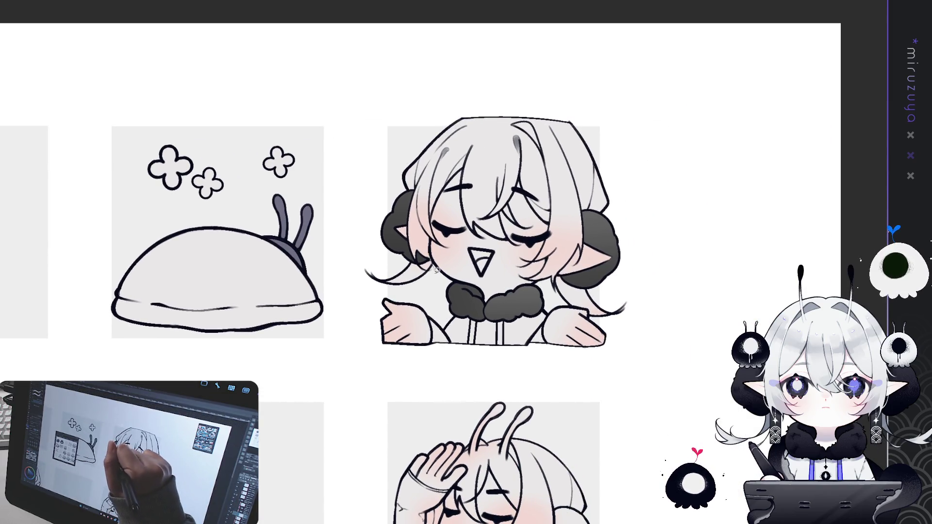
{"action": "left_click_drag", "start_coordinate": [399, 256], "coordinate": [401, 256]}
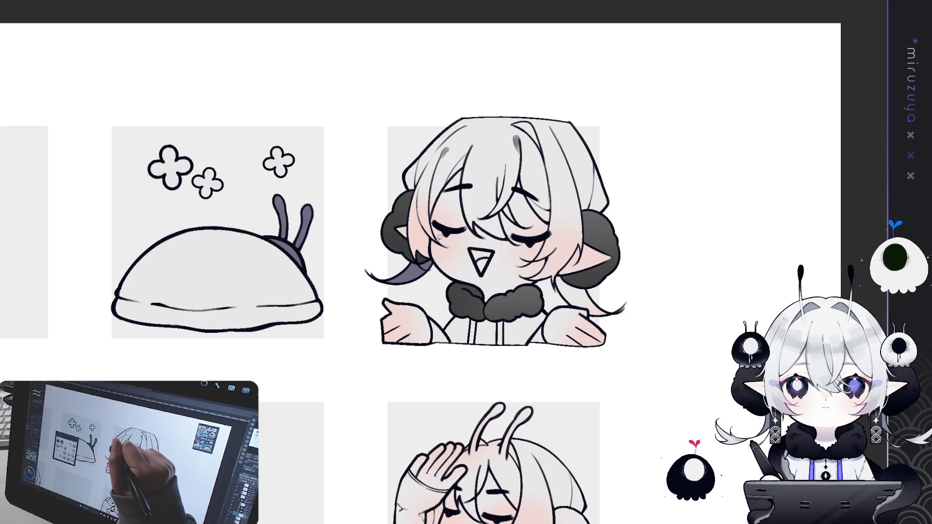
{"action": "mouse_move", "coordinate": [407, 216]}
{"action": "left_mouse_down"}
{"action": "mouse_move", "coordinate": [585, 85]}
{"action": "mouse_move", "coordinate": [628, 194]}
{"action": "mouse_move", "coordinate": [578, 268]}
{"action": "mouse_move", "coordinate": [629, 313]}
{"action": "mouse_move", "coordinate": [557, 299]}
{"action": "mouse_move", "coordinate": [452, 239]}
{"action": "left_mouse_up"}
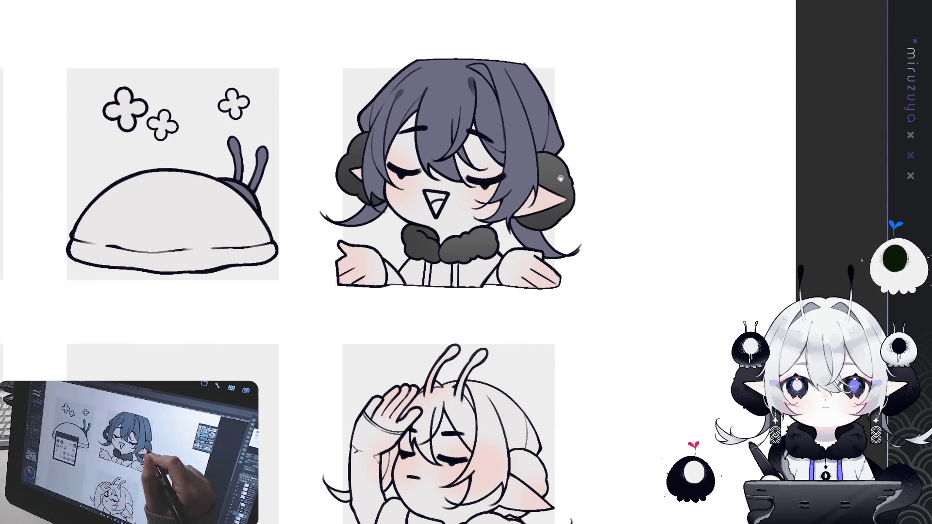
{"action": "left_click_drag", "start_coordinate": [613, 324], "coordinate": [687, 129]}
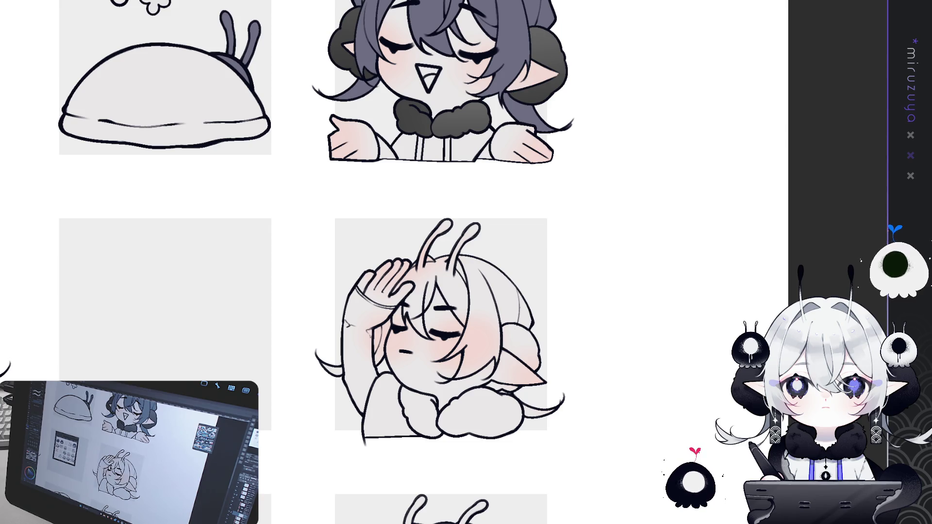
{"action": "key", "text": "ctrl+Tab"}
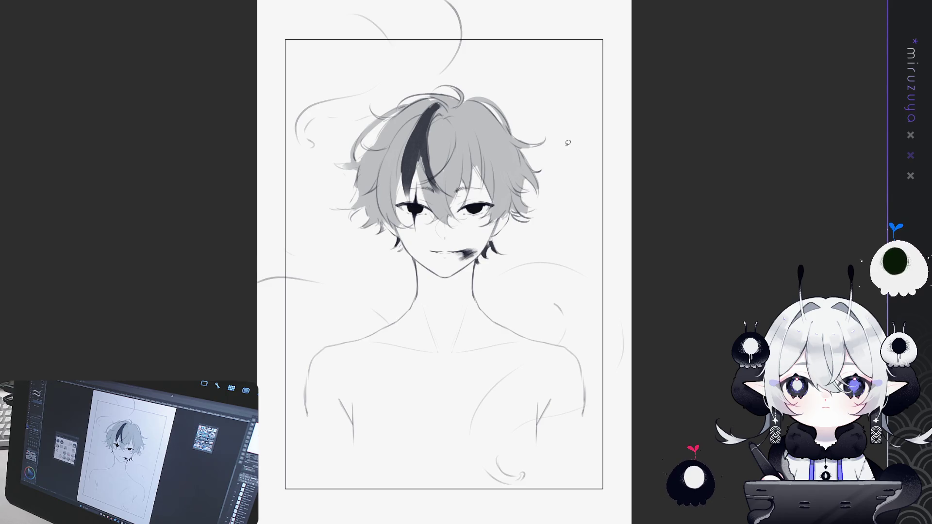
{"action": "key", "text": "ctrl+plus"}
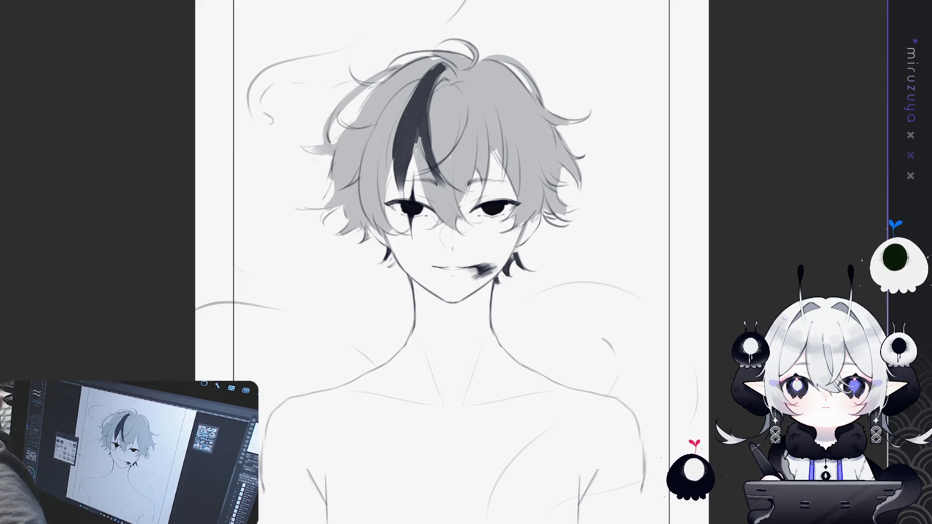
{"action": "left_click", "coordinate": [285, 4]}
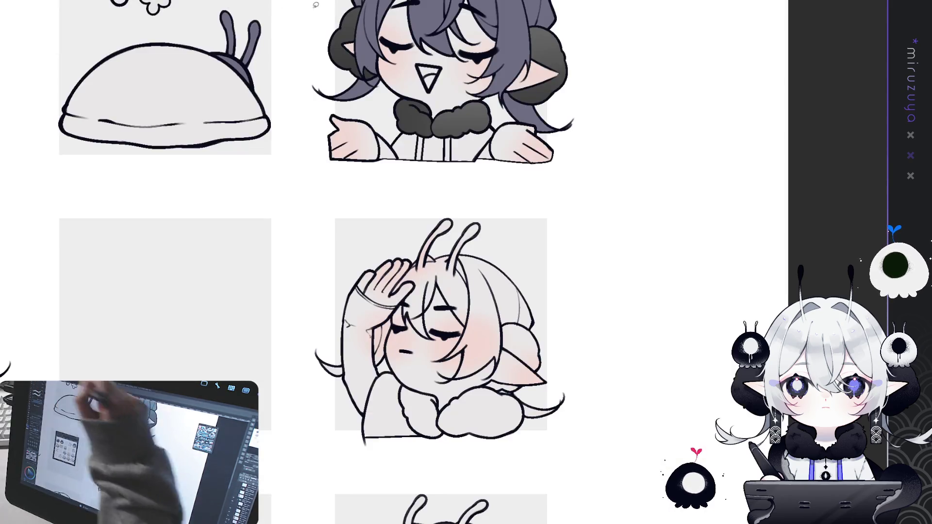
Fill the forehead-wiping girl's hair, side strands and top, dark purple.
{"action": "mouse_move", "coordinate": [423, 270]}
{"action": "left_mouse_down"}
{"action": "mouse_move", "coordinate": [486, 362]}
{"action": "mouse_move", "coordinate": [375, 179]}
{"action": "left_mouse_up"}
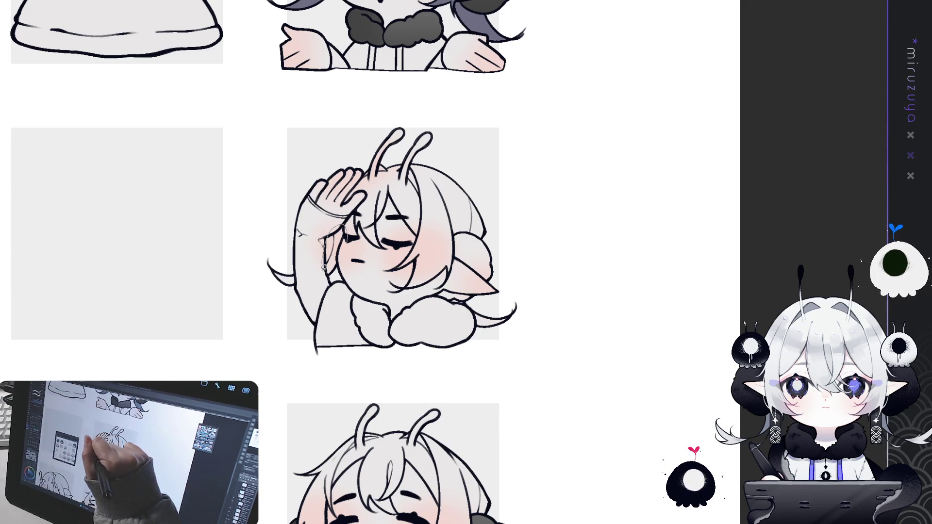
{"action": "left_click_drag", "start_coordinate": [325, 263], "coordinate": [356, 220]}
{"action": "left_click_drag", "start_coordinate": [285, 264], "coordinate": [281, 279]}
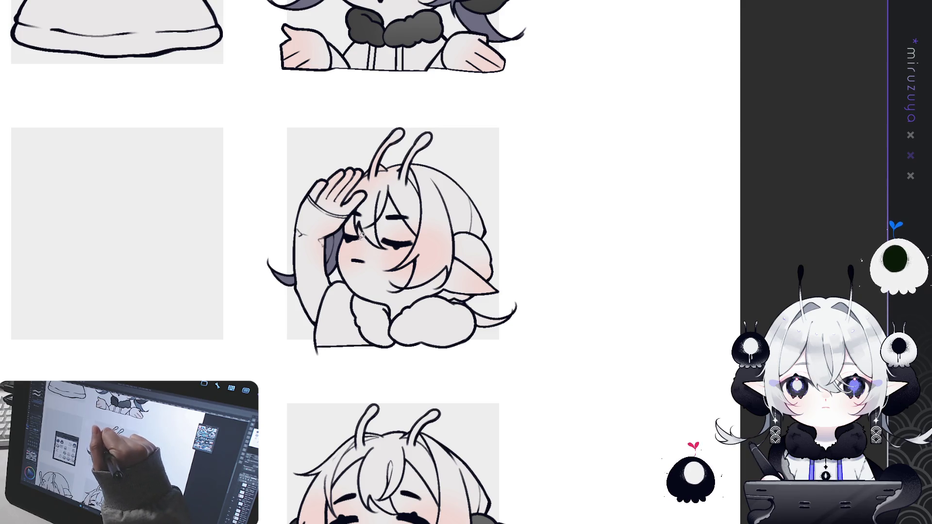
{"action": "mouse_move", "coordinate": [371, 168]}
{"action": "left_mouse_down"}
{"action": "mouse_move", "coordinate": [505, 141]}
{"action": "mouse_move", "coordinate": [520, 209]}
{"action": "mouse_move", "coordinate": [460, 260]}
{"action": "left_mouse_up"}
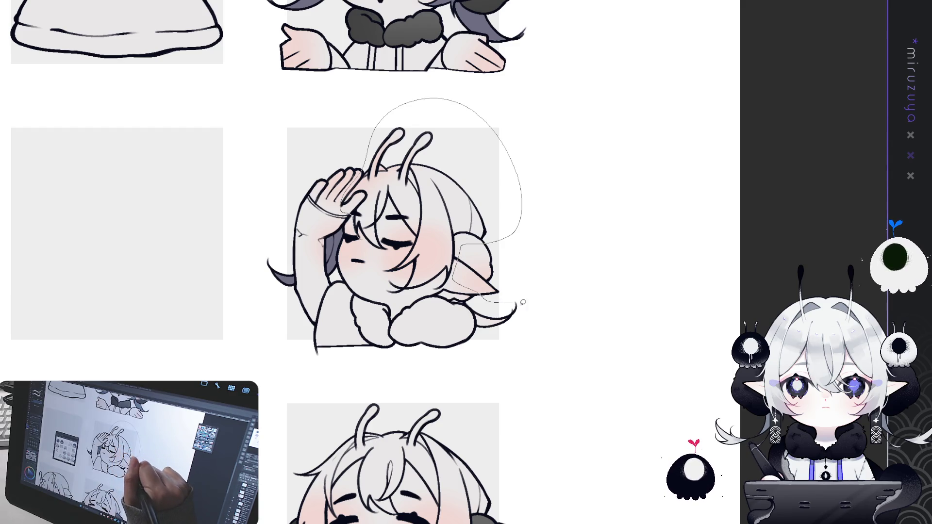
{"action": "mouse_move", "coordinate": [450, 311]}
{"action": "left_mouse_down"}
{"action": "mouse_move", "coordinate": [389, 296]}
{"action": "mouse_move", "coordinate": [362, 272]}
{"action": "left_mouse_up"}
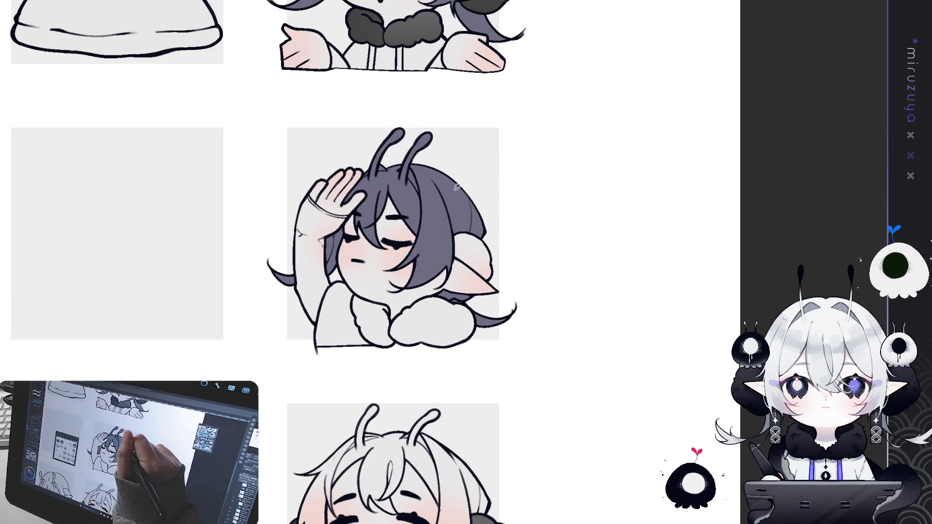
Fill the drooling girl's left and right strands and hair dark purple.
{"action": "left_click_drag", "start_coordinate": [435, 369], "coordinate": [458, 234]}
{"action": "mouse_move", "coordinate": [374, 318]}
{"action": "left_mouse_down"}
{"action": "mouse_move", "coordinate": [311, 316]}
{"action": "mouse_move", "coordinate": [369, 345]}
{"action": "left_mouse_up"}
{"action": "left_click_drag", "start_coordinate": [553, 297], "coordinate": [502, 315]}
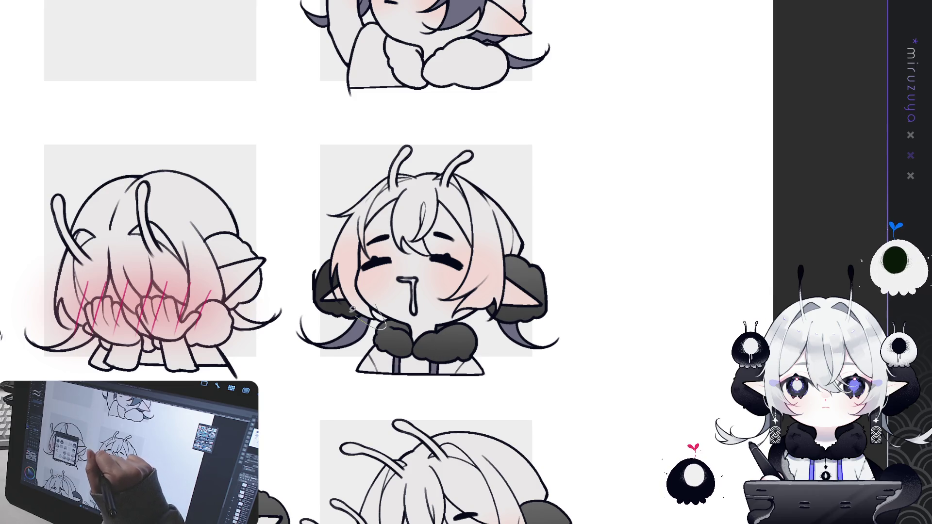
{"action": "mouse_move", "coordinate": [339, 288]}
{"action": "left_mouse_down"}
{"action": "mouse_move", "coordinate": [325, 265]}
{"action": "mouse_move", "coordinate": [515, 143]}
{"action": "mouse_move", "coordinate": [543, 268]}
{"action": "mouse_move", "coordinate": [493, 323]}
{"action": "mouse_move", "coordinate": [454, 315]}
{"action": "mouse_move", "coordinate": [397, 273]}
{"action": "left_mouse_up"}
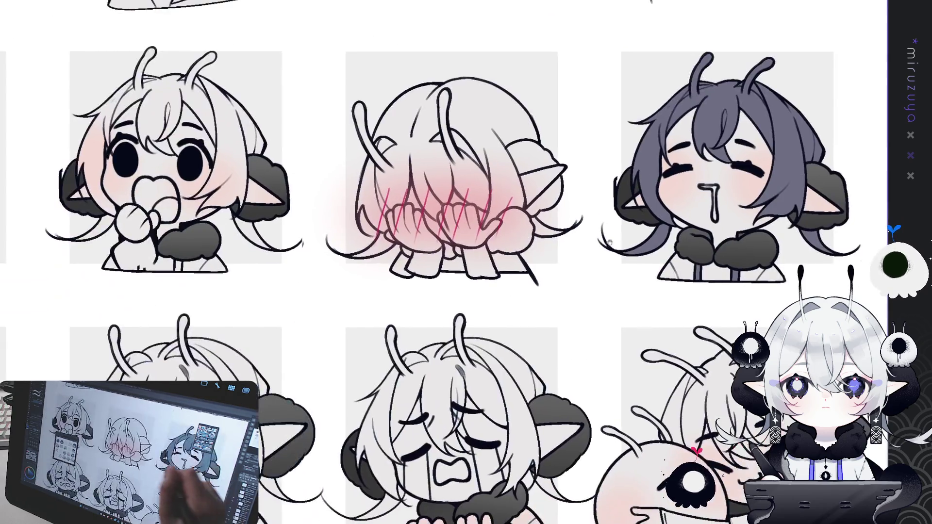
Lasso-fill the blushing face-hiding girl's hair, then the 3.A WOW girl's hair, dark purple.
{"action": "left_click_drag", "start_coordinate": [622, 241], "coordinate": [654, 270]}
{"action": "mouse_move", "coordinate": [426, 261]}
{"action": "left_mouse_down"}
{"action": "mouse_move", "coordinate": [419, 291]}
{"action": "mouse_move", "coordinate": [356, 201]}
{"action": "mouse_move", "coordinate": [635, 160]}
{"action": "mouse_move", "coordinate": [611, 177]}
{"action": "mouse_move", "coordinate": [556, 185]}
{"action": "mouse_move", "coordinate": [563, 228]}
{"action": "mouse_move", "coordinate": [600, 239]}
{"action": "mouse_move", "coordinate": [510, 258]}
{"action": "mouse_move", "coordinate": [506, 233]}
{"action": "left_mouse_up"}
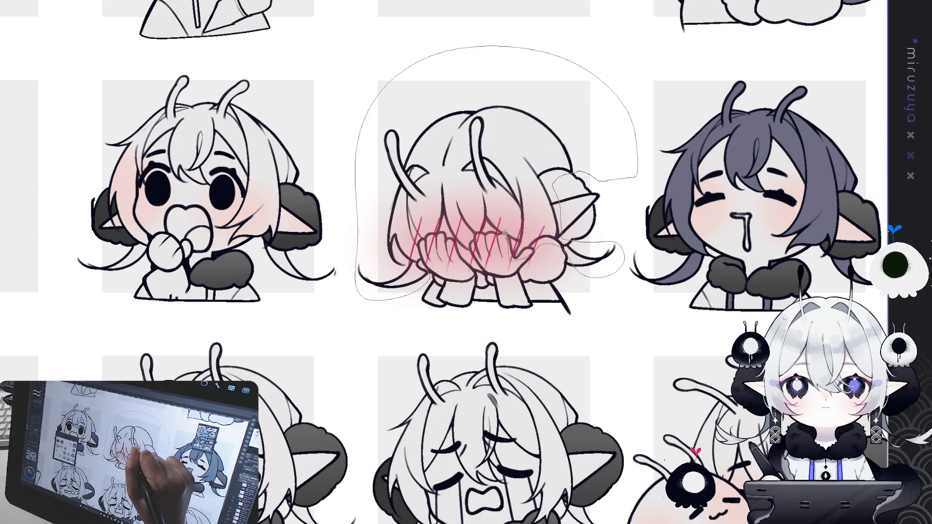
{"action": "left_click_drag", "start_coordinate": [447, 226], "coordinate": [426, 265]}
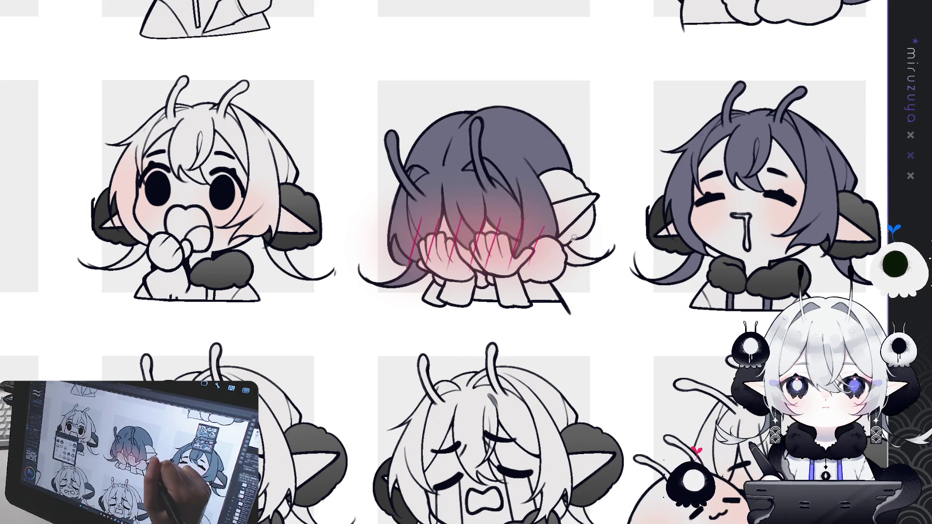
{"action": "left_click_drag", "start_coordinate": [304, 222], "coordinate": [549, 254]}
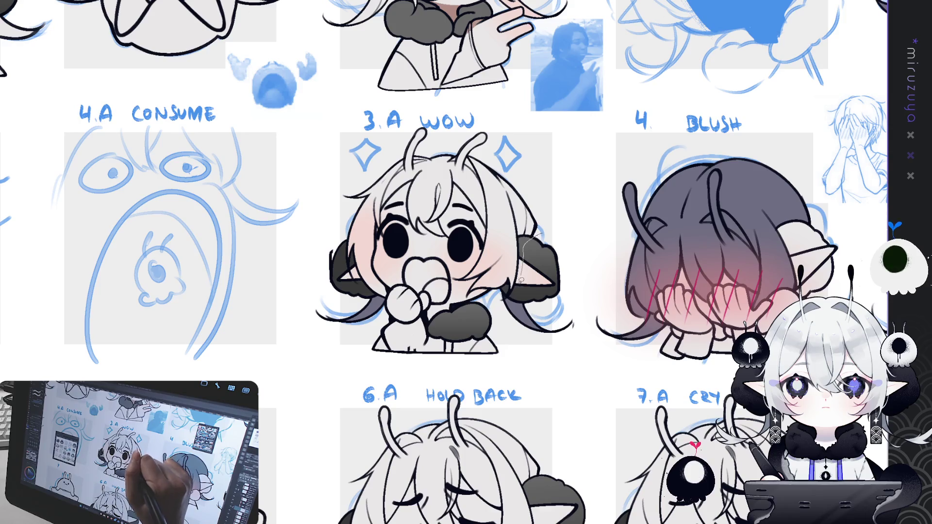
{"action": "mouse_move", "coordinate": [522, 280]}
{"action": "left_mouse_down"}
{"action": "mouse_move", "coordinate": [500, 297]}
{"action": "mouse_move", "coordinate": [456, 294]}
{"action": "mouse_move", "coordinate": [395, 261]}
{"action": "mouse_move", "coordinate": [369, 298]}
{"action": "mouse_move", "coordinate": [350, 272]}
{"action": "mouse_move", "coordinate": [489, 116]}
{"action": "mouse_move", "coordinate": [529, 233]}
{"action": "left_mouse_up"}
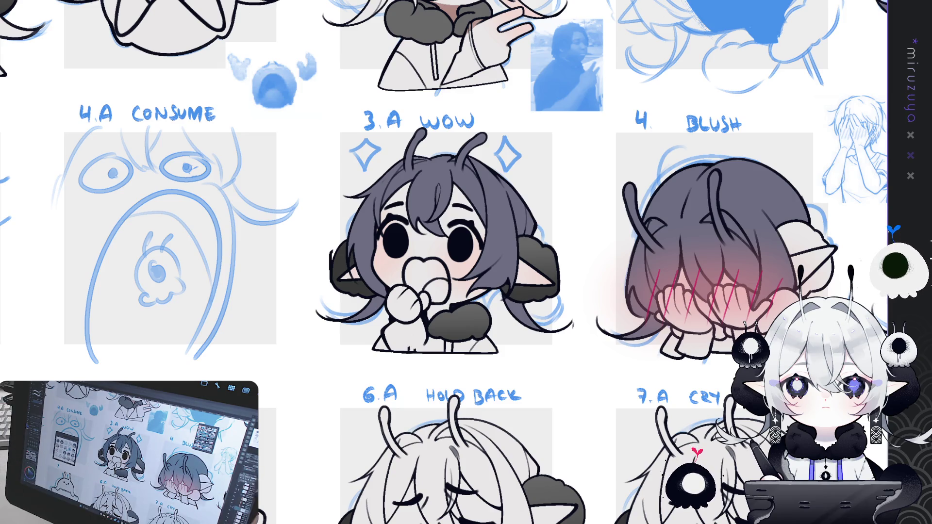
Fill the Replace sticker's horns, shirt stripes, back hair and front hair grey-purple.
{"action": "left_click_drag", "start_coordinate": [377, 192], "coordinate": [481, 136]}
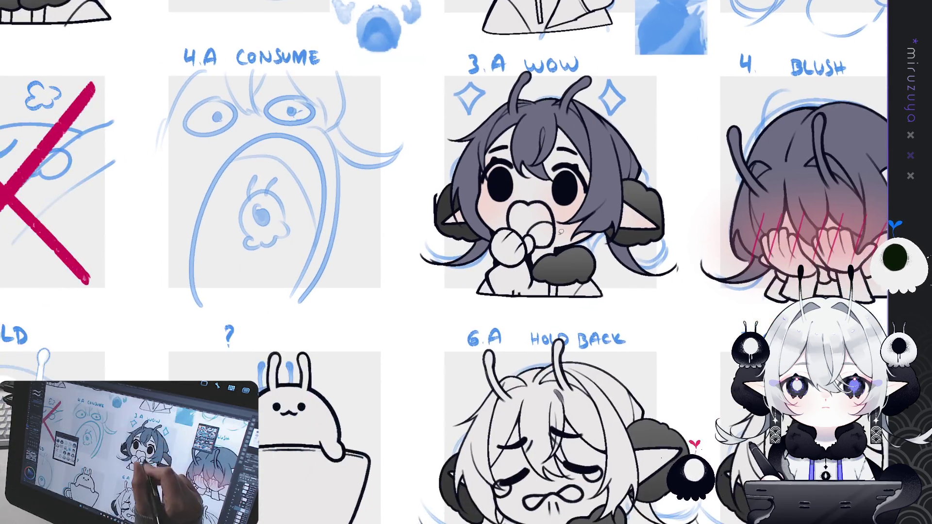
{"action": "mouse_move", "coordinate": [410, 237]}
{"action": "left_mouse_down"}
{"action": "mouse_move", "coordinate": [710, 218]}
{"action": "mouse_move", "coordinate": [483, 194]}
{"action": "mouse_move", "coordinate": [420, 345]}
{"action": "mouse_move", "coordinate": [521, 258]}
{"action": "left_mouse_up"}
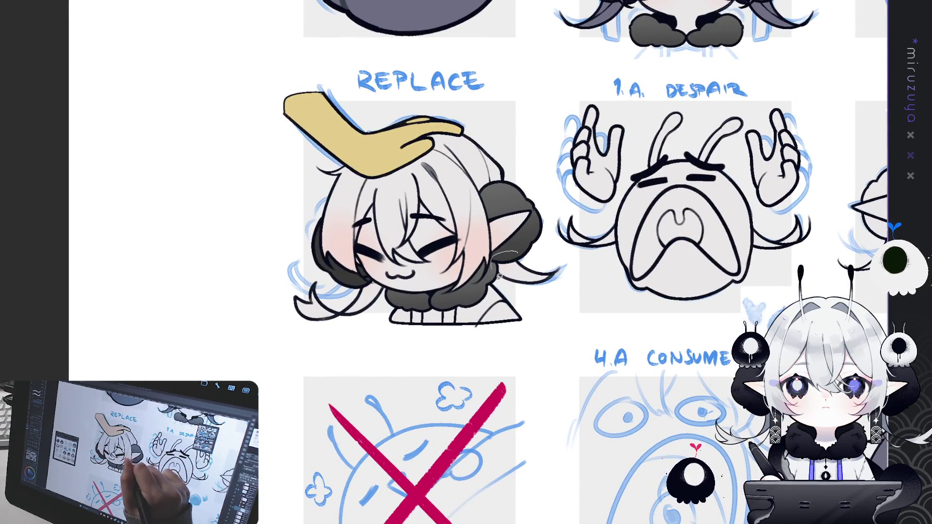
{"action": "left_click", "coordinate": [531, 269]}
{"action": "left_click", "coordinate": [449, 315]}
{"action": "left_click", "coordinate": [416, 317]}
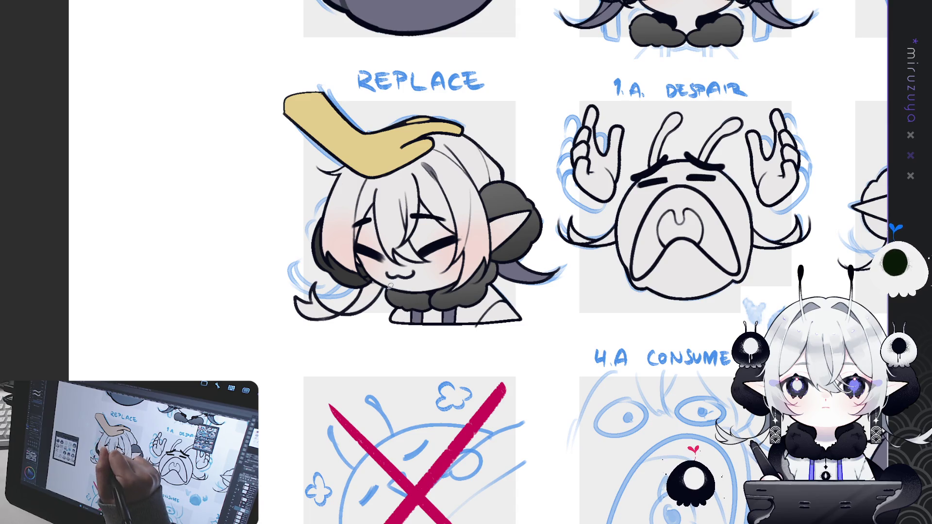
{"action": "left_click_drag", "start_coordinate": [391, 291], "coordinate": [393, 287]}
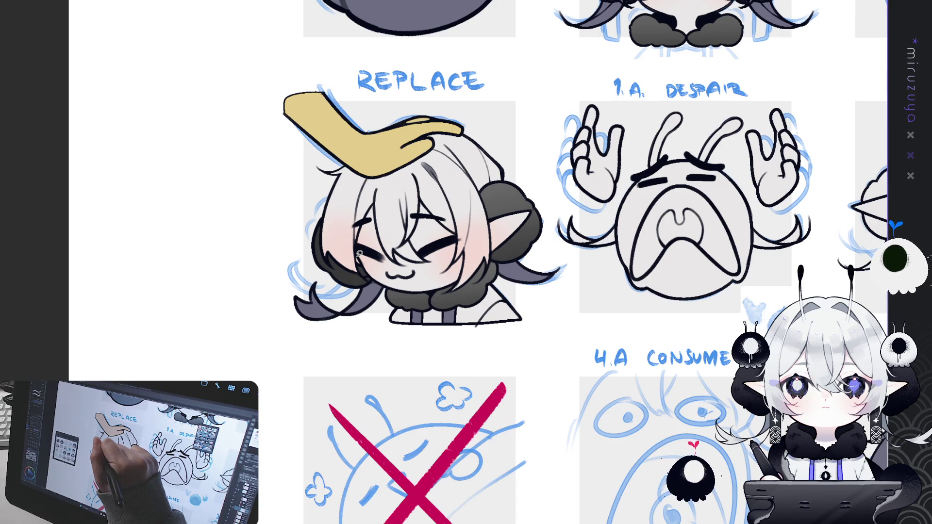
{"action": "mouse_move", "coordinate": [367, 261]}
{"action": "left_mouse_down"}
{"action": "mouse_move", "coordinate": [338, 285]}
{"action": "mouse_move", "coordinate": [417, 116]}
{"action": "mouse_move", "coordinate": [507, 134]}
{"action": "left_mouse_up"}
{"action": "mouse_move", "coordinate": [367, 171]}
{"action": "left_mouse_down"}
{"action": "mouse_move", "coordinate": [344, 243]}
{"action": "mouse_move", "coordinate": [445, 270]}
{"action": "mouse_move", "coordinate": [454, 300]}
{"action": "mouse_move", "coordinate": [500, 253]}
{"action": "left_mouse_up"}
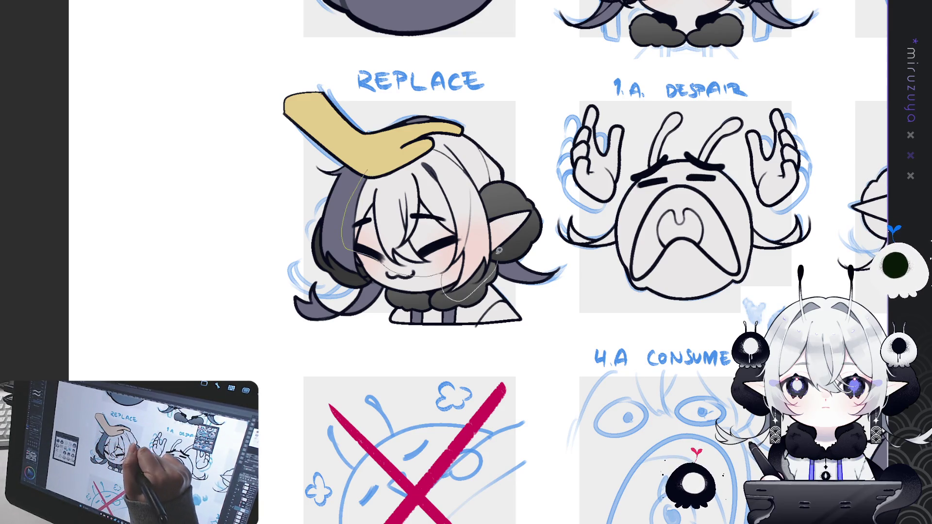
{"action": "left_click_drag", "start_coordinate": [417, 133], "coordinate": [417, 134]}
Fill the entire 1.A Despair figure grey-purple.
{"action": "mouse_move", "coordinate": [590, 183]}
{"action": "left_mouse_down"}
{"action": "mouse_move", "coordinate": [478, 344]}
{"action": "mouse_move", "coordinate": [472, 249]}
{"action": "left_mouse_up"}
{"action": "mouse_move", "coordinate": [617, 257]}
{"action": "left_mouse_down"}
{"action": "mouse_move", "coordinate": [490, 230]}
{"action": "mouse_move", "coordinate": [511, 245]}
{"action": "left_mouse_up"}
{"action": "mouse_move", "coordinate": [500, 366]}
{"action": "left_mouse_down"}
{"action": "mouse_move", "coordinate": [454, 372]}
{"action": "mouse_move", "coordinate": [333, 298]}
{"action": "mouse_move", "coordinate": [485, 120]}
{"action": "mouse_move", "coordinate": [586, 298]}
{"action": "left_mouse_up"}
{"action": "mouse_move", "coordinate": [610, 225]}
{"action": "left_mouse_down"}
{"action": "mouse_move", "coordinate": [594, 251]}
{"action": "mouse_move", "coordinate": [486, 340]}
{"action": "mouse_move", "coordinate": [424, 242]}
{"action": "left_mouse_up"}
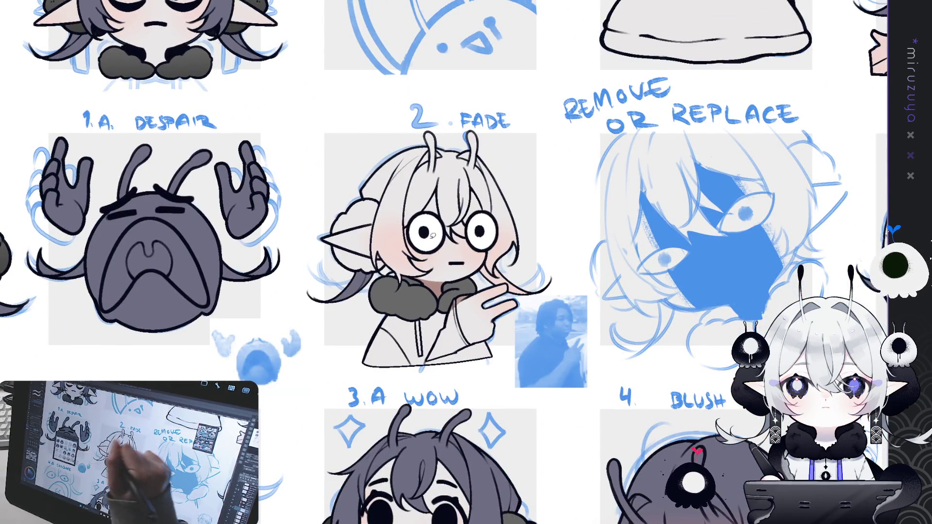
{"action": "left_click_drag", "start_coordinate": [484, 257], "coordinate": [511, 237]}
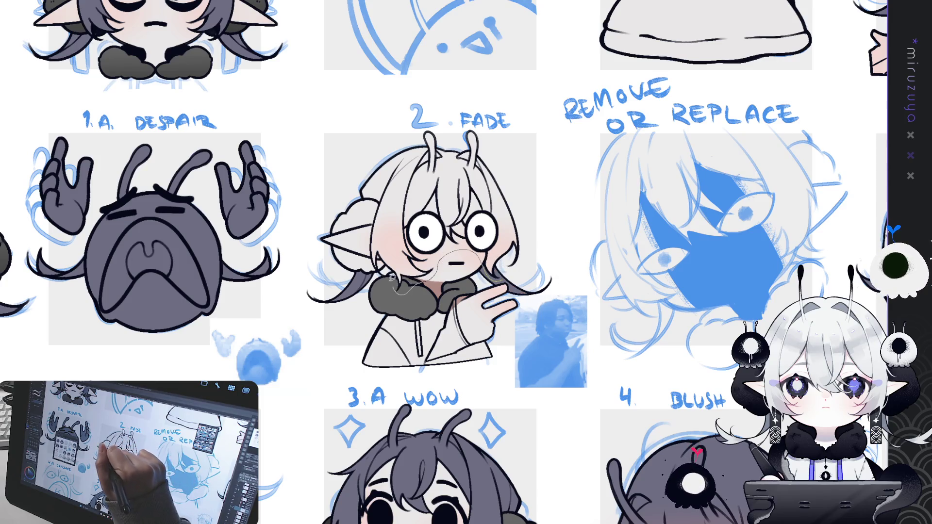
Fill all of the 2. Fade sticker's hair dark purple, including the top-left section.
{"action": "left_click_drag", "start_coordinate": [372, 272], "coordinate": [383, 155]}
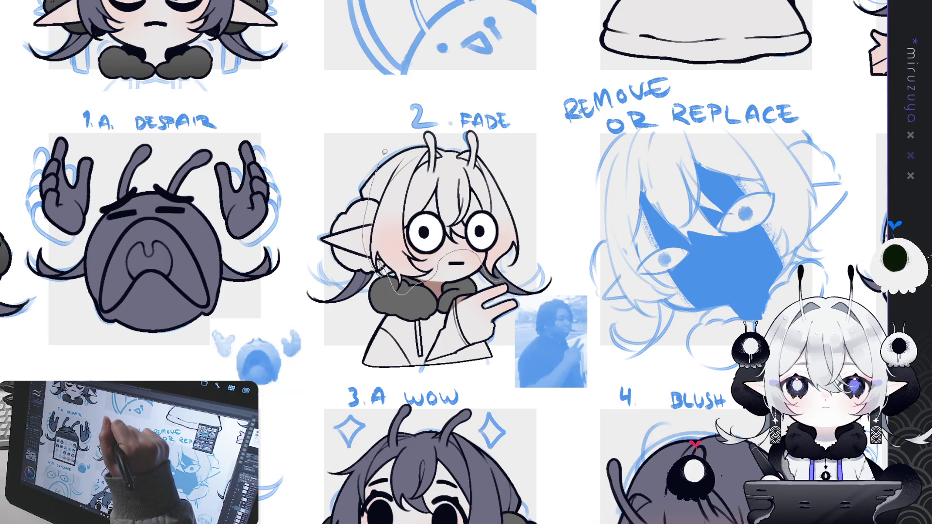
{"action": "left_click_drag", "start_coordinate": [464, 130], "coordinate": [465, 131]}
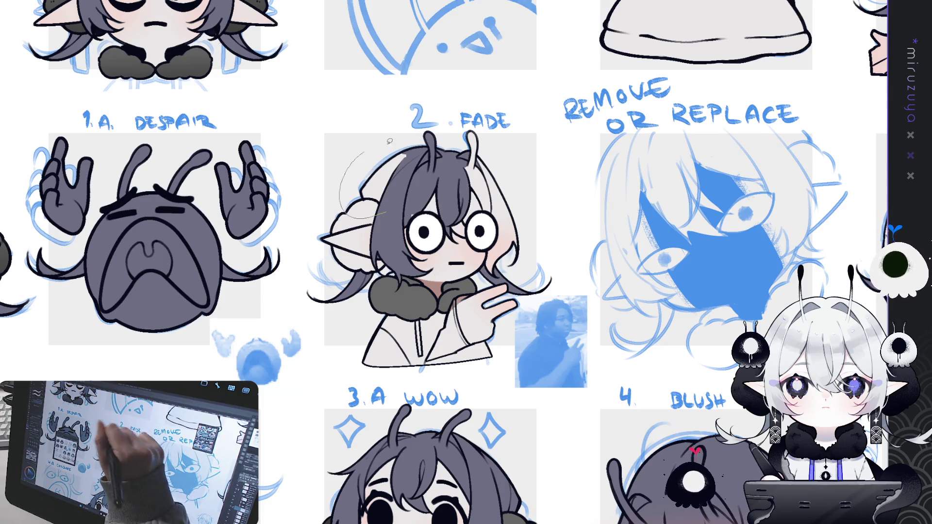
{"action": "left_click_drag", "start_coordinate": [386, 167], "coordinate": [359, 194]}
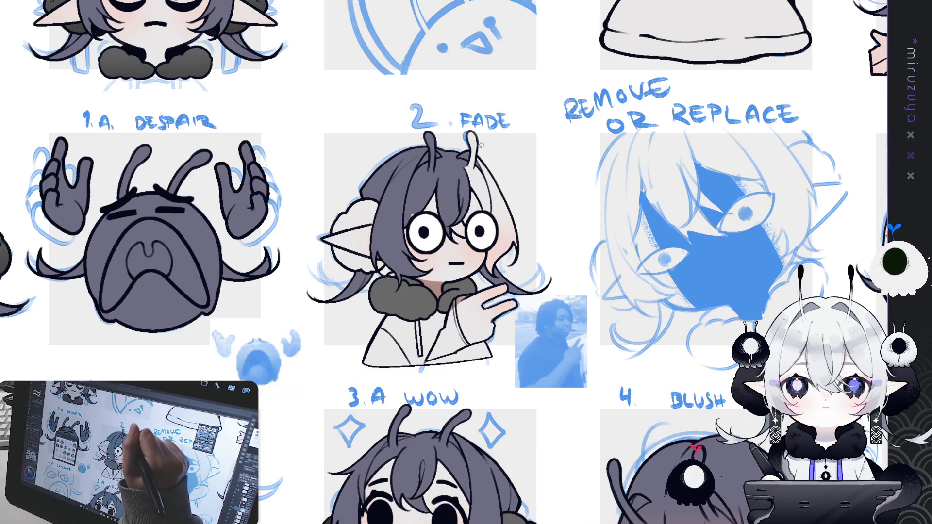
{"action": "mouse_move", "coordinate": [432, 129]}
{"action": "left_mouse_down"}
{"action": "mouse_move", "coordinate": [407, 228]}
{"action": "mouse_move", "coordinate": [510, 257]}
{"action": "mouse_move", "coordinate": [484, 159]}
{"action": "left_mouse_up"}
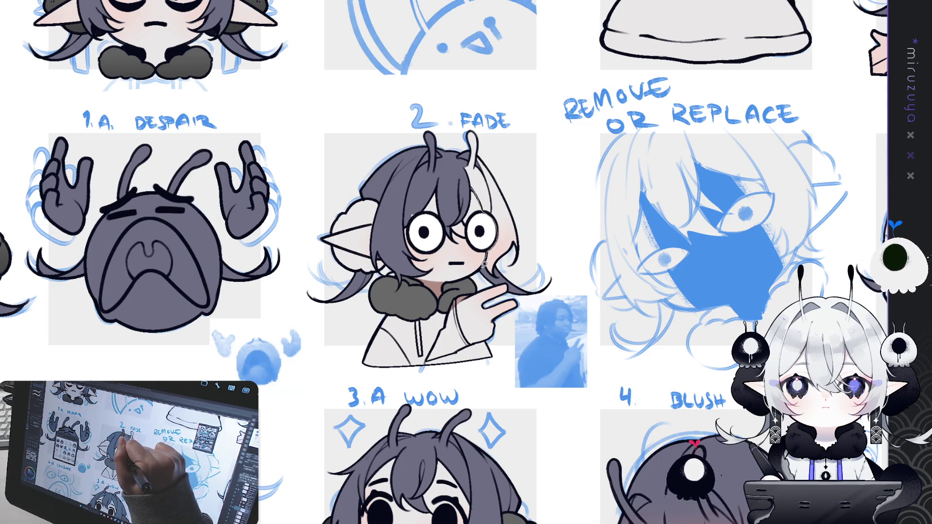
{"action": "mouse_move", "coordinate": [524, 266]}
{"action": "left_mouse_down"}
{"action": "mouse_move", "coordinate": [500, 137]}
{"action": "mouse_move", "coordinate": [451, 178]}
{"action": "left_mouse_up"}
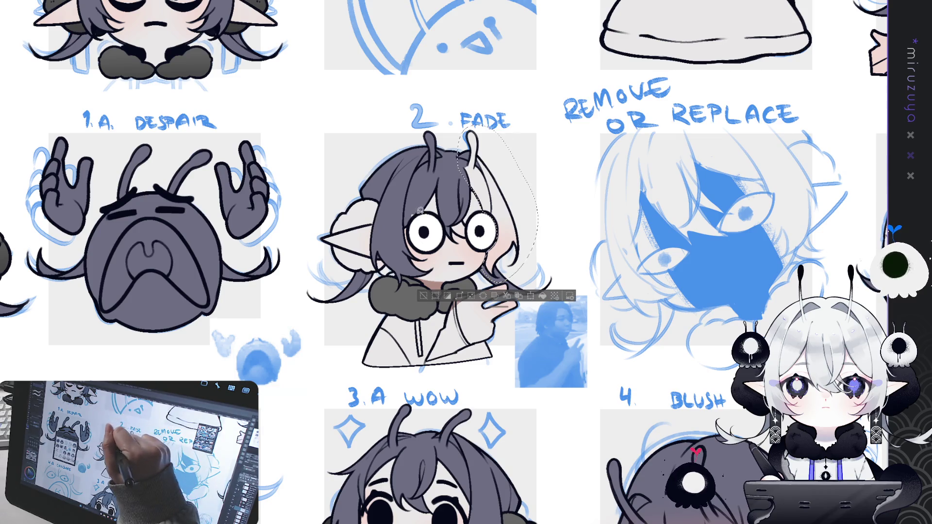
{"action": "left_click", "coordinate": [542, 295]}
{"action": "left_click", "coordinate": [422, 296]}
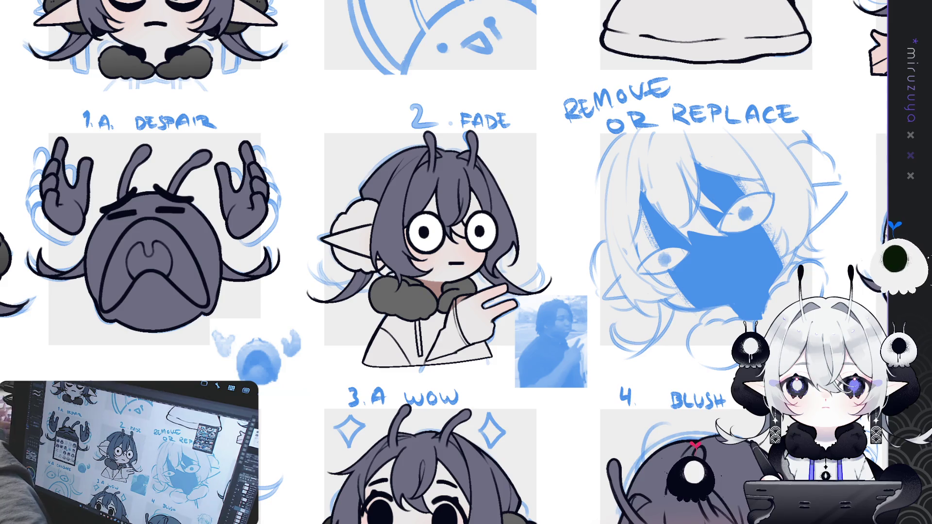
{"action": "mouse_move", "coordinate": [612, 364]}
{"action": "left_mouse_down"}
{"action": "mouse_move", "coordinate": [850, 179]}
{"action": "mouse_move", "coordinate": [767, 429]}
{"action": "mouse_move", "coordinate": [508, 523]}
{"action": "left_mouse_up"}
{"action": "left_click_drag", "start_coordinate": [631, 437], "coordinate": [343, 216]}
{"action": "left_click_drag", "start_coordinate": [534, 486], "coordinate": [519, 140]}
{"action": "left_click_drag", "start_coordinate": [462, 485], "coordinate": [492, 150]}
{"action": "left_click_drag", "start_coordinate": [492, 218], "coordinate": [803, 202]}
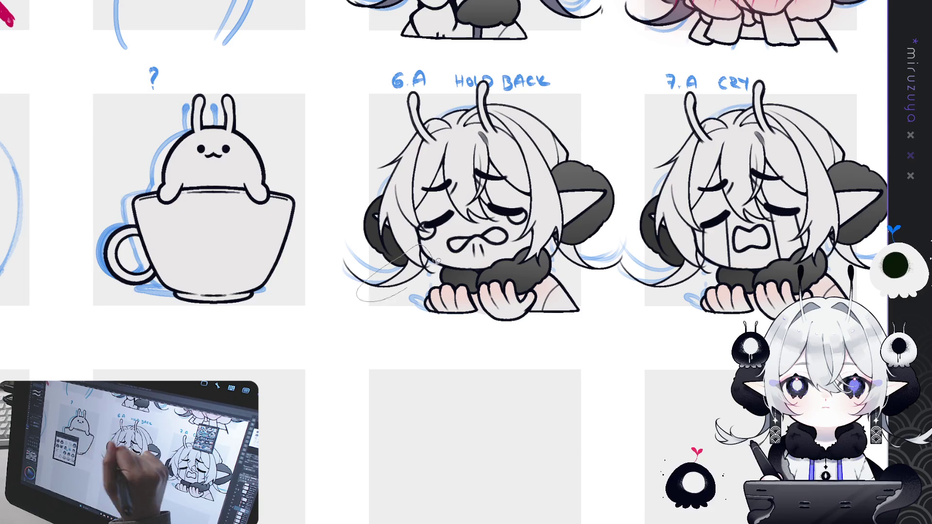
Fill the 6.A Hold Back girl's hair and left strand dark grey-purple.
{"action": "left_click_drag", "start_coordinate": [485, 243], "coordinate": [551, 253]}
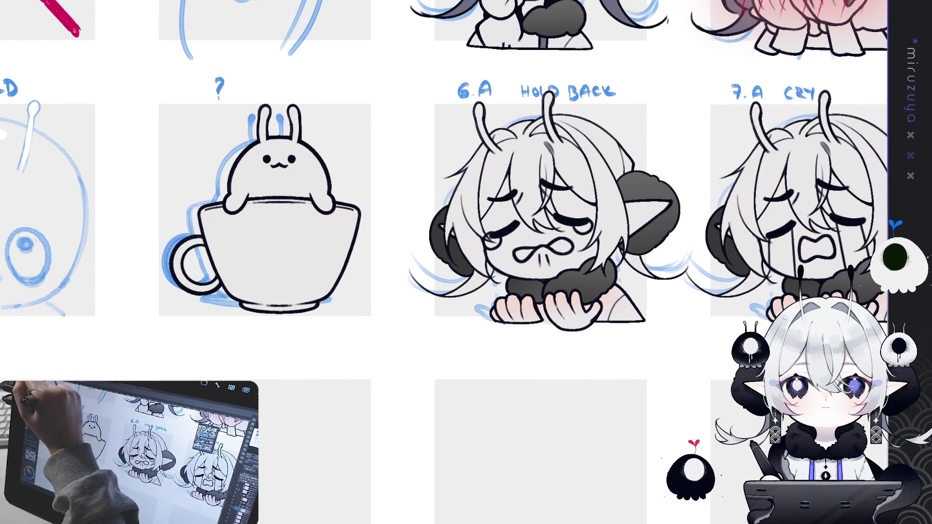
{"action": "left_click_drag", "start_coordinate": [426, 306], "coordinate": [430, 302]}
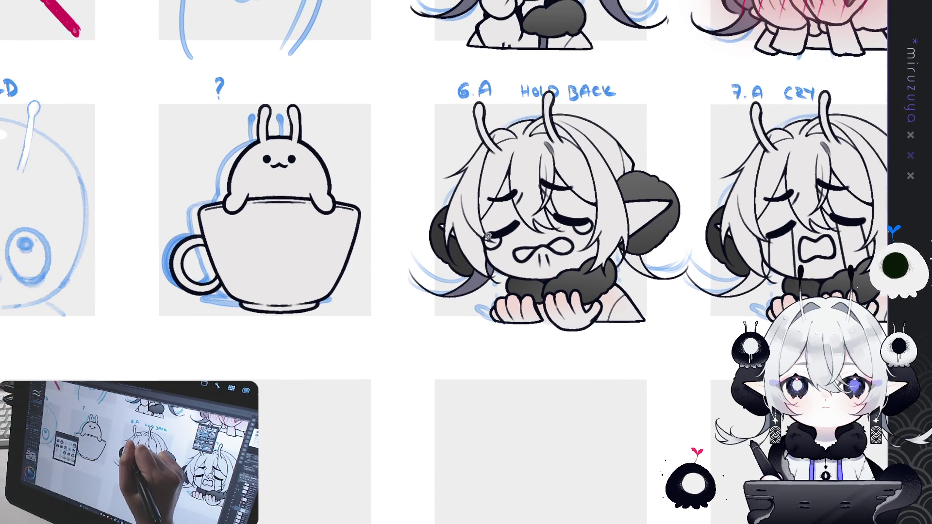
{"action": "mouse_move", "coordinate": [440, 141]}
{"action": "left_mouse_down"}
{"action": "mouse_move", "coordinate": [582, 73]}
{"action": "mouse_move", "coordinate": [657, 165]}
{"action": "mouse_move", "coordinate": [641, 223]}
{"action": "mouse_move", "coordinate": [674, 283]}
{"action": "mouse_move", "coordinate": [597, 281]}
{"action": "mouse_move", "coordinate": [588, 272]}
{"action": "mouse_move", "coordinate": [568, 237]}
{"action": "mouse_move", "coordinate": [611, 180]}
{"action": "left_mouse_up"}
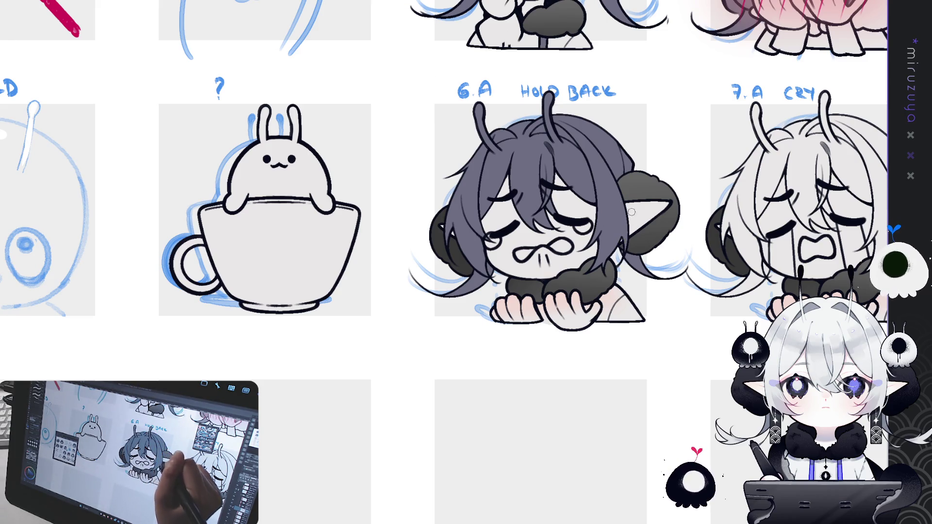
Fill the teacup bunny dark grey-purple and touch up the cup rim.
{"action": "left_click_drag", "start_coordinate": [418, 121], "coordinate": [496, 146]}
{"action": "mouse_move", "coordinate": [423, 233]}
{"action": "left_mouse_down"}
{"action": "mouse_move", "coordinate": [281, 203]}
{"action": "mouse_move", "coordinate": [437, 175]}
{"action": "left_mouse_up"}
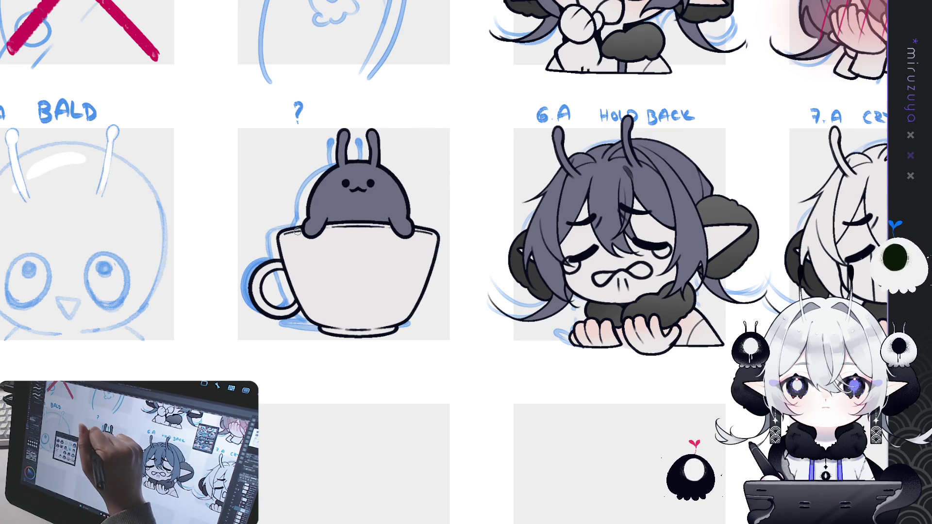
{"action": "left_click_drag", "start_coordinate": [328, 228], "coordinate": [384, 227]}
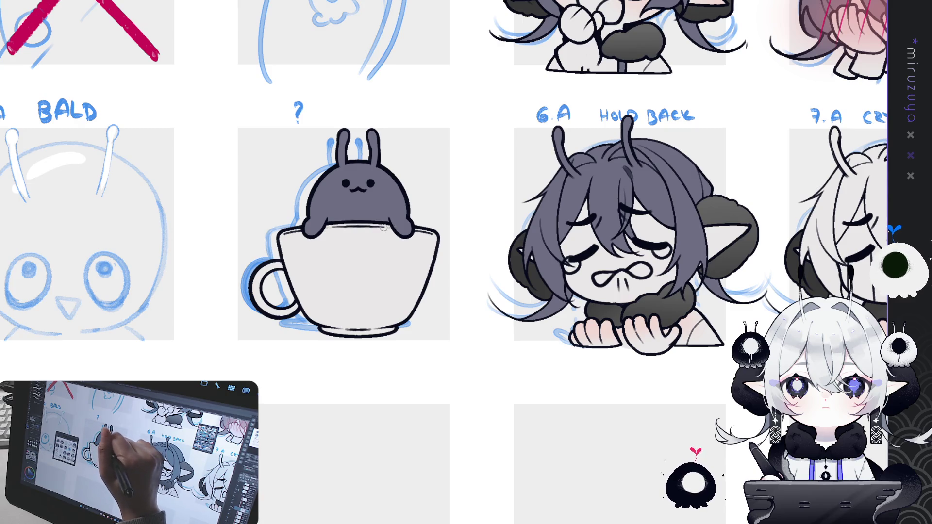
{"action": "mouse_move", "coordinate": [455, 220]}
{"action": "left_mouse_down"}
{"action": "mouse_move", "coordinate": [662, 224]}
{"action": "mouse_move", "coordinate": [482, 184]}
{"action": "mouse_move", "coordinate": [520, 181]}
{"action": "left_mouse_up"}
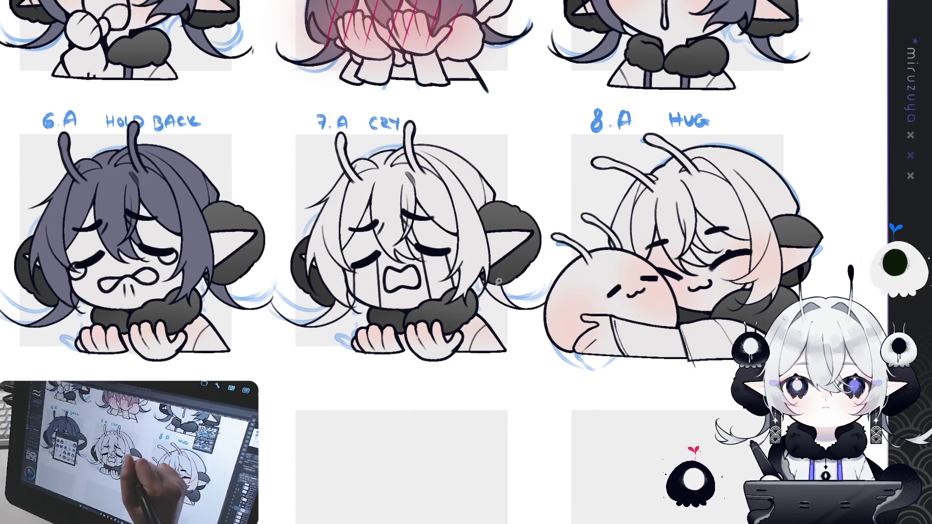
Lasso-fill the 7.A Cry girl's hair dark grey-purple.
{"action": "left_click_drag", "start_coordinate": [492, 279], "coordinate": [440, 313]}
{"action": "mouse_move", "coordinate": [428, 273]}
{"action": "left_mouse_down"}
{"action": "mouse_move", "coordinate": [364, 282]}
{"action": "mouse_move", "coordinate": [313, 342]}
{"action": "mouse_move", "coordinate": [300, 252]}
{"action": "mouse_move", "coordinate": [529, 194]}
{"action": "mouse_move", "coordinate": [534, 217]}
{"action": "left_mouse_up"}
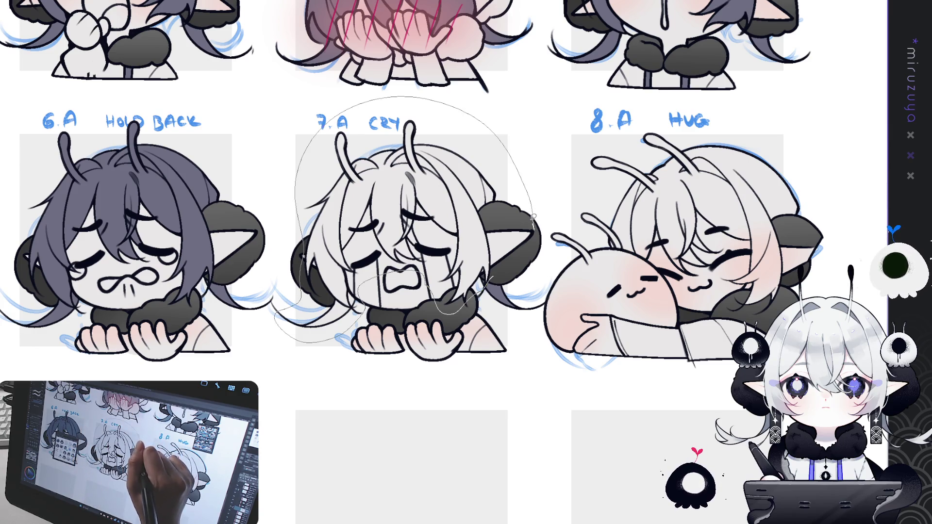
{"action": "left_click_drag", "start_coordinate": [495, 244], "coordinate": [494, 247]}
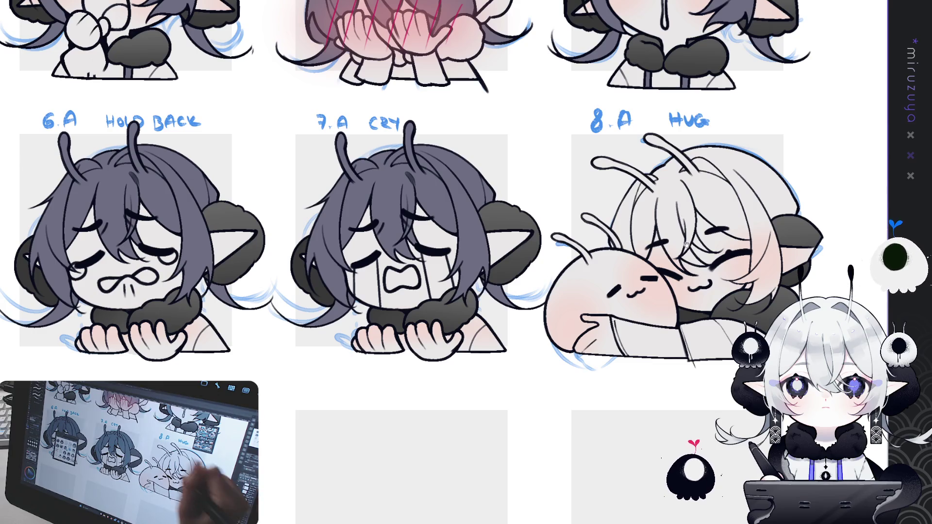
Outline and fill the 8.A Hug sticker's hair, arm and lower area.
{"action": "left_click_drag", "start_coordinate": [485, 243], "coordinate": [295, 216]}
{"action": "mouse_move", "coordinate": [548, 213]}
{"action": "left_mouse_down"}
{"action": "mouse_move", "coordinate": [522, 234]}
{"action": "mouse_move", "coordinate": [573, 271]}
{"action": "mouse_move", "coordinate": [528, 307]}
{"action": "left_mouse_up"}
{"action": "left_click_drag", "start_coordinate": [492, 275], "coordinate": [403, 245]}
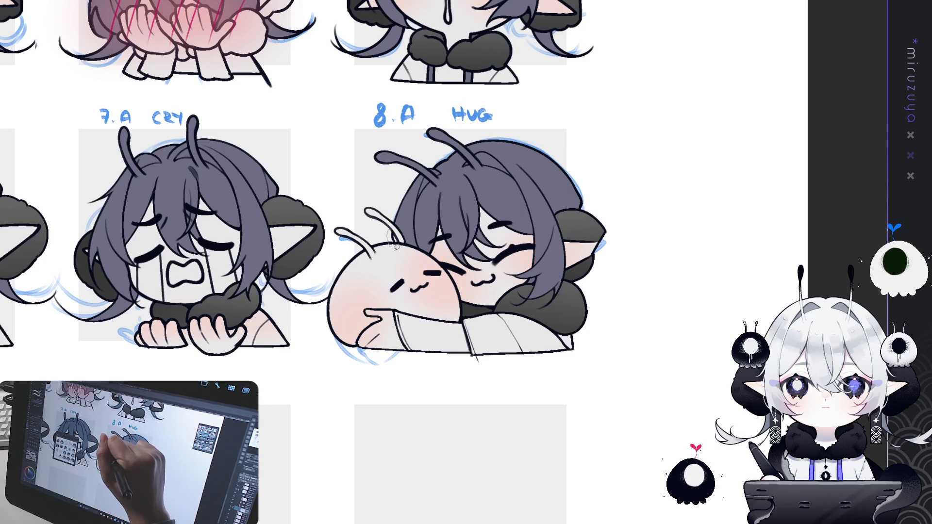
{"action": "left_click_drag", "start_coordinate": [754, 174], "coordinate": [839, 237]}
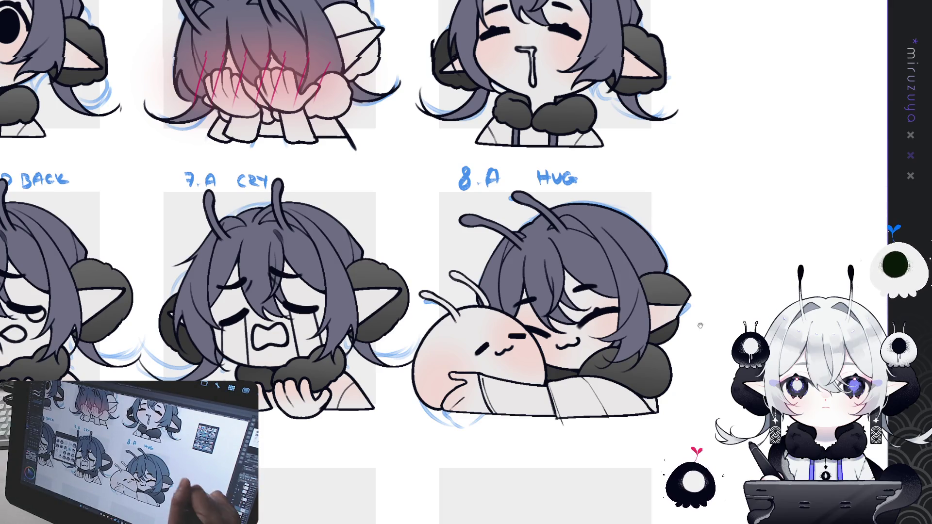
{"action": "scroll", "coordinate": [656, 295], "scroll_direction": "down", "scroll_amount": 3}
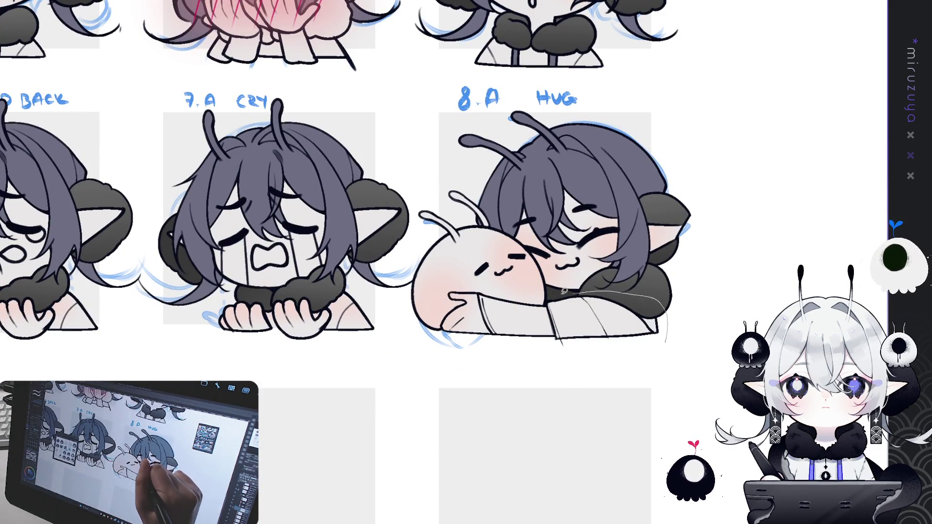
{"action": "mouse_move", "coordinate": [554, 294]}
{"action": "left_mouse_down"}
{"action": "mouse_move", "coordinate": [506, 293]}
{"action": "mouse_move", "coordinate": [479, 313]}
{"action": "mouse_move", "coordinate": [658, 353]}
{"action": "left_mouse_up"}
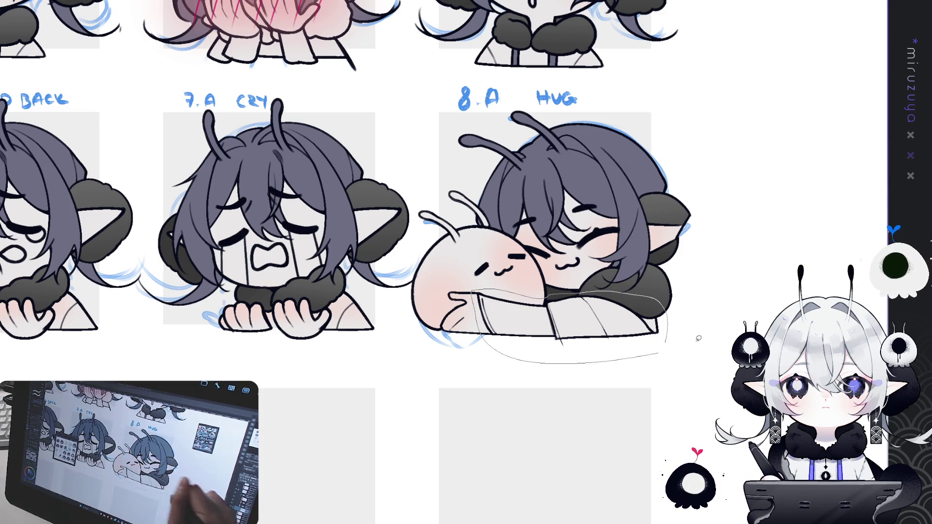
Fit the entire emote sheet to the window and nudge it slightly.
{"action": "key", "text": "ctrl+0"}
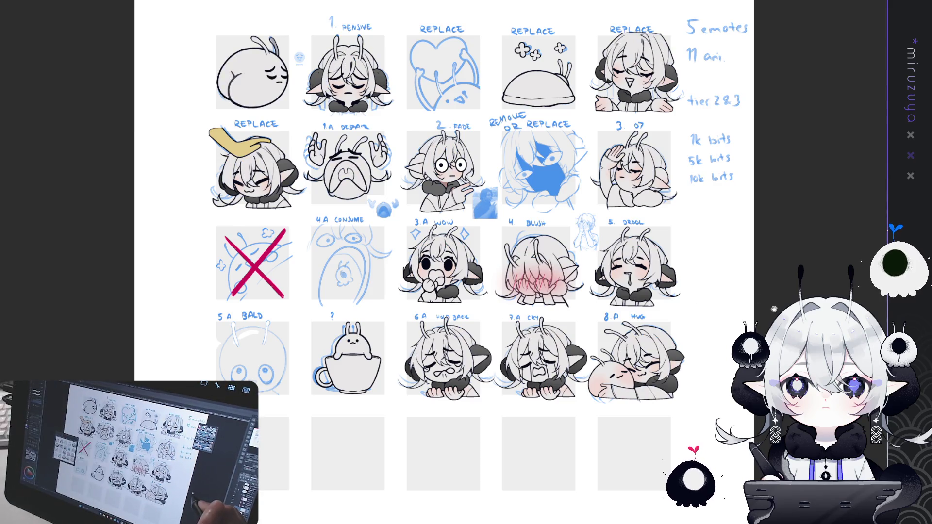
{"action": "left_click_drag", "start_coordinate": [776, 267], "coordinate": [753, 256]}
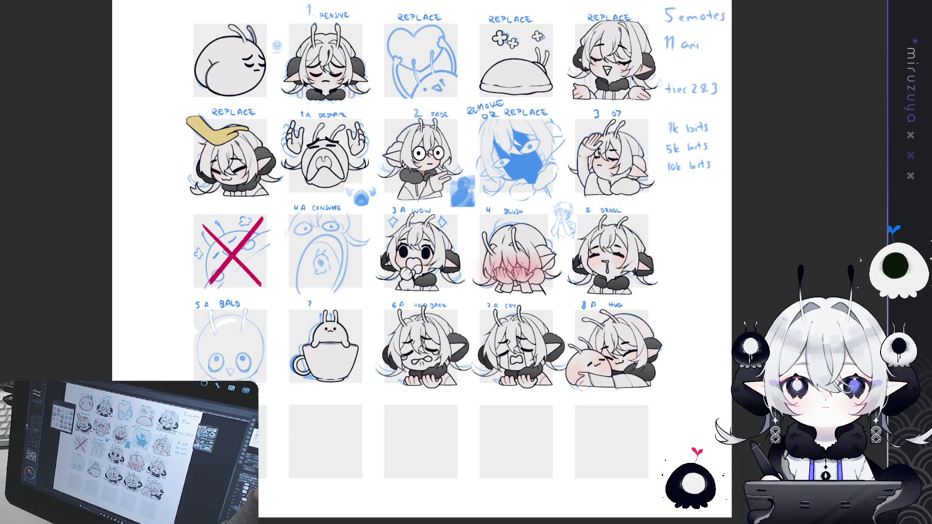
{"action": "key", "text": "ctrl+plus"}
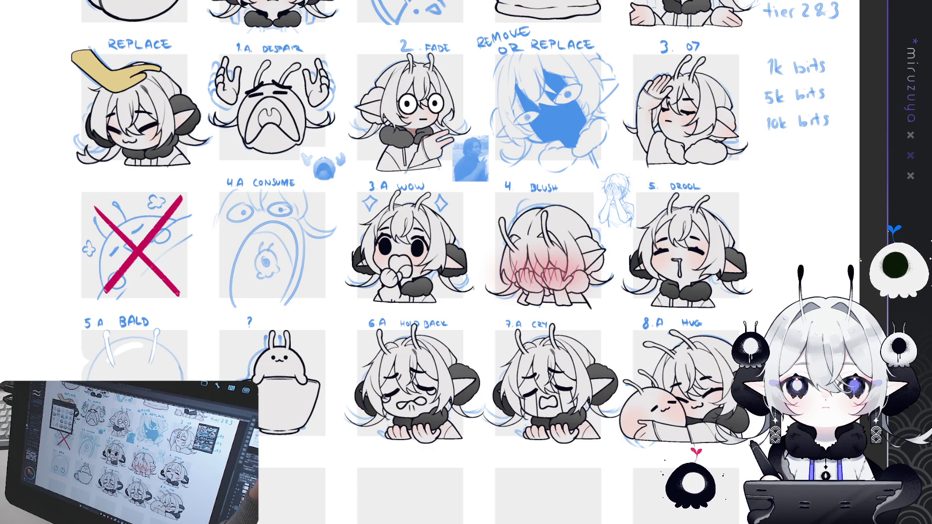
{"action": "scroll", "coordinate": [425, 158], "scroll_direction": "up", "scroll_amount": 4}
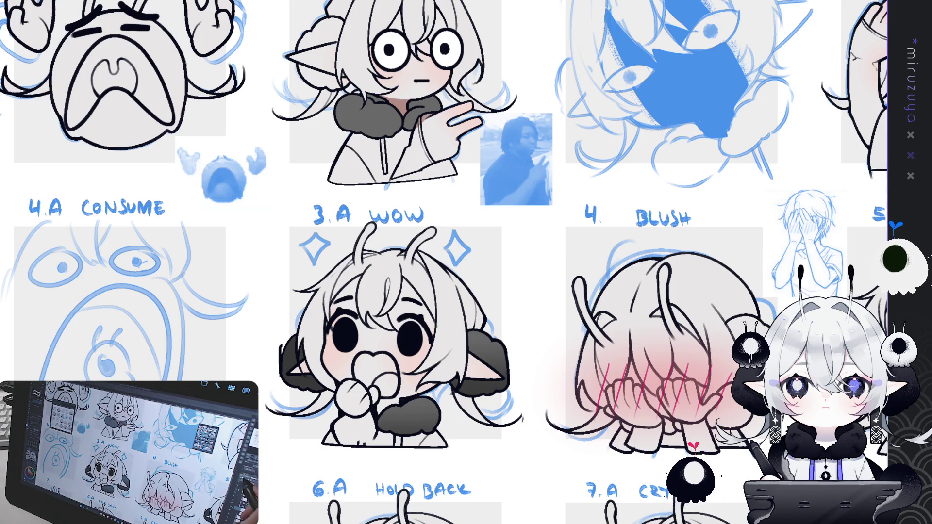
{"action": "scroll", "coordinate": [466, 262], "scroll_direction": "down", "scroll_amount": 5}
{"action": "left_click_drag", "start_coordinate": [486, 339], "coordinate": [535, 369]}
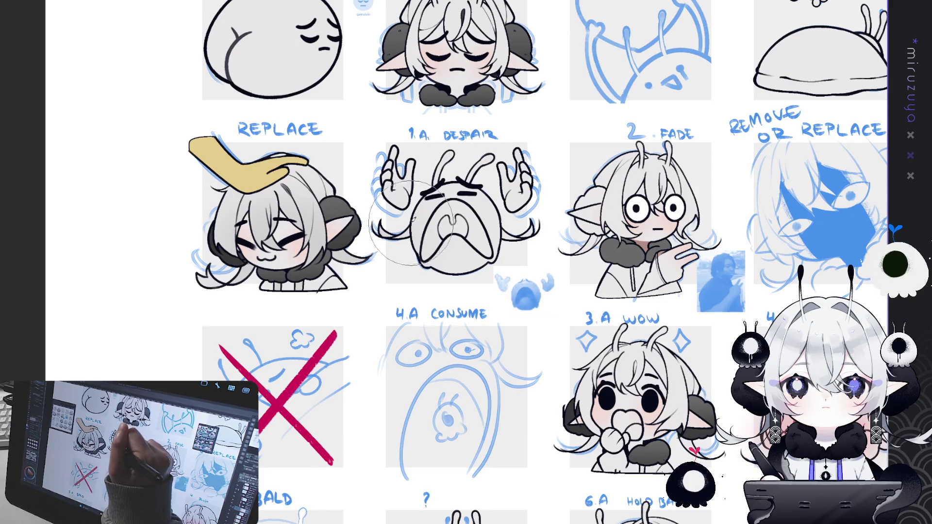
{"action": "left_click_drag", "start_coordinate": [612, 233], "coordinate": [471, 243]}
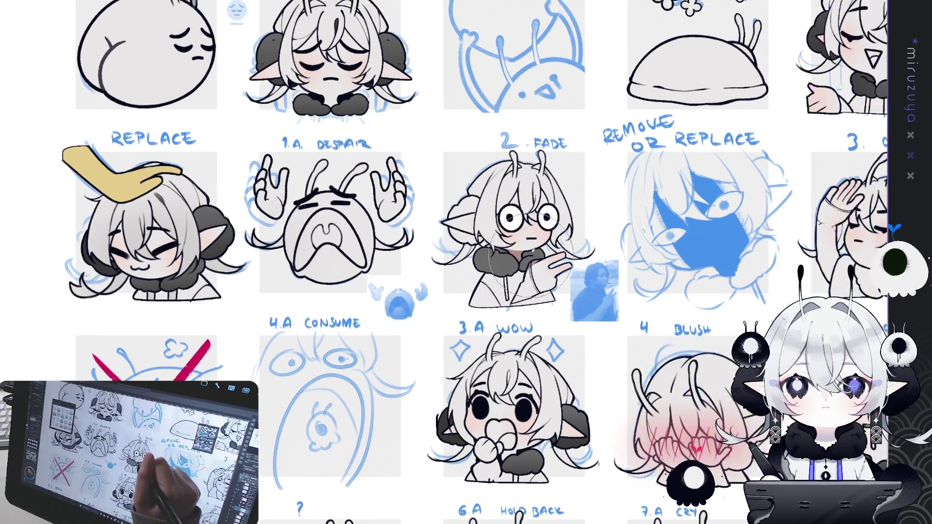
{"action": "left_click_drag", "start_coordinate": [690, 272], "coordinate": [314, 364]}
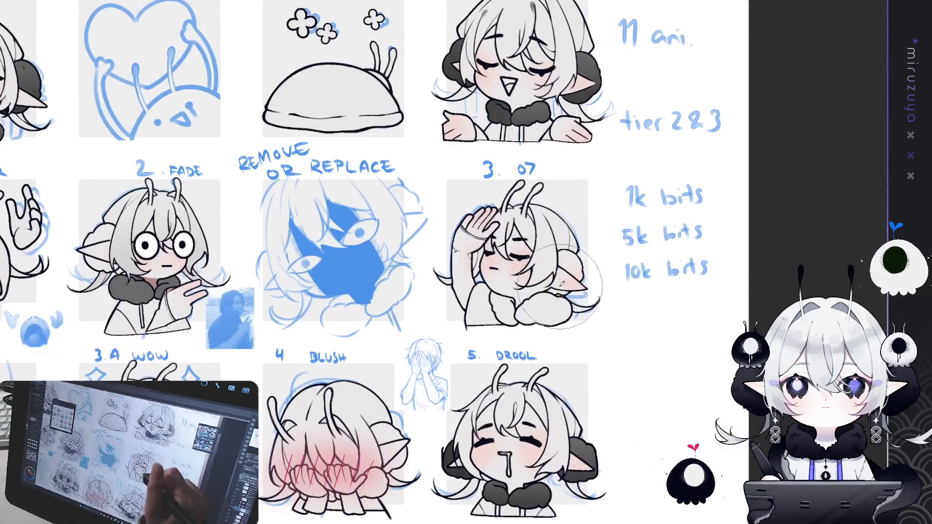
{"action": "left_click_drag", "start_coordinate": [614, 323], "coordinate": [610, 332]}
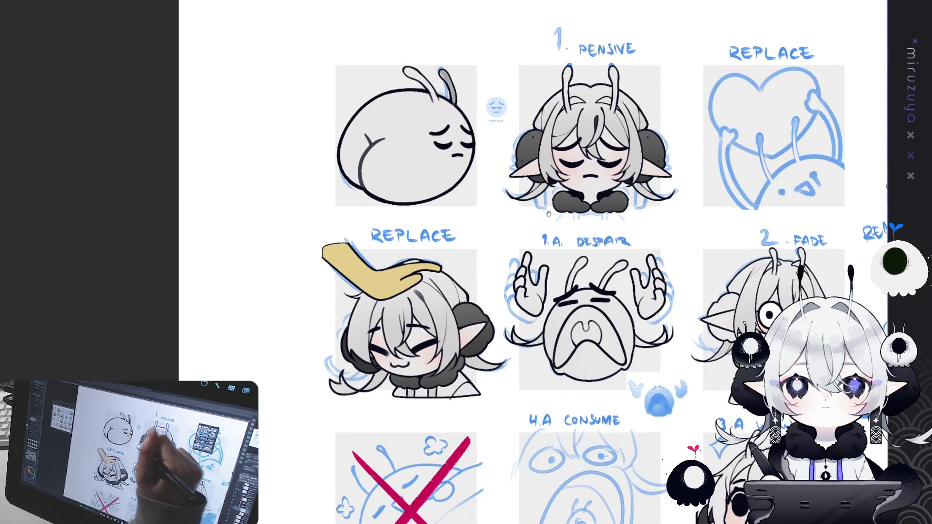
{"action": "left_click_drag", "start_coordinate": [549, 214], "coordinate": [469, 19]}
{"action": "mouse_move", "coordinate": [486, 364]}
{"action": "left_mouse_down"}
{"action": "mouse_move", "coordinate": [311, 184]}
{"action": "mouse_move", "coordinate": [476, 354]}
{"action": "left_mouse_up"}
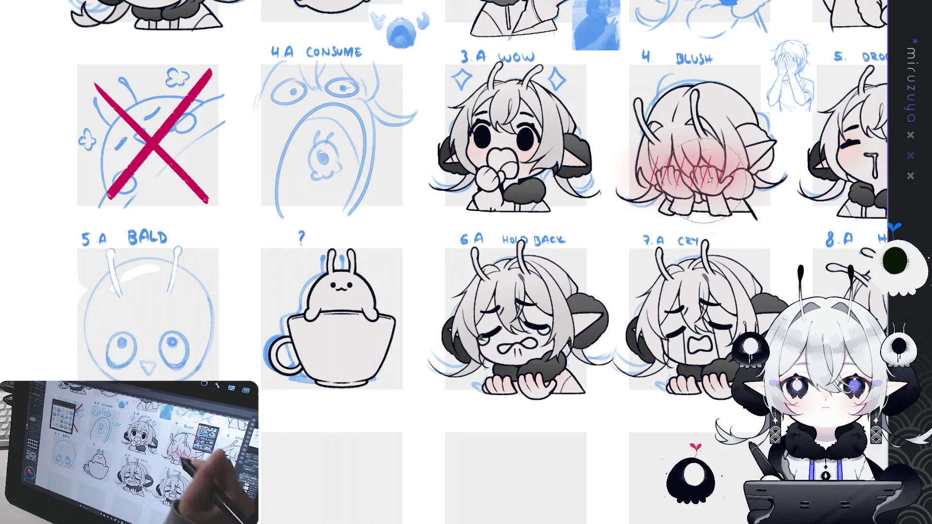
{"action": "left_click_drag", "start_coordinate": [680, 340], "coordinate": [417, 335]}
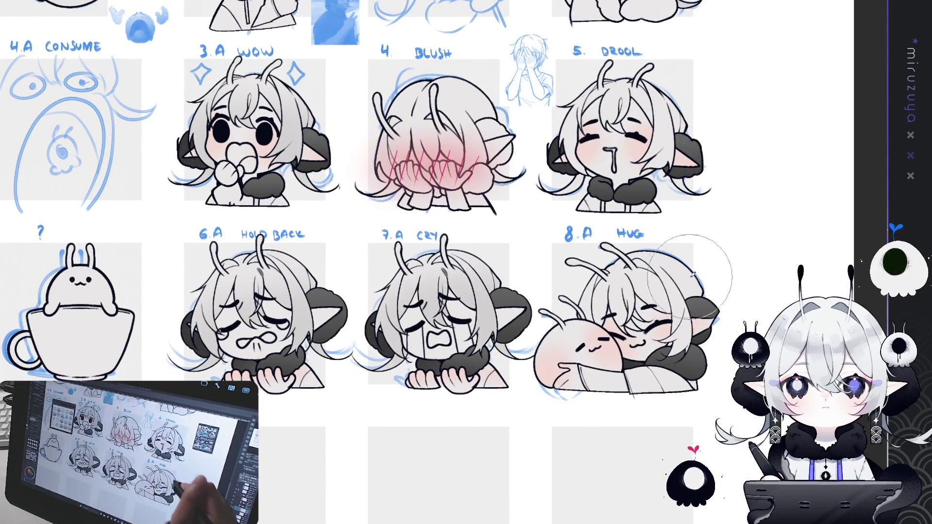
{"action": "left_click_drag", "start_coordinate": [611, 329], "coordinate": [540, 415]}
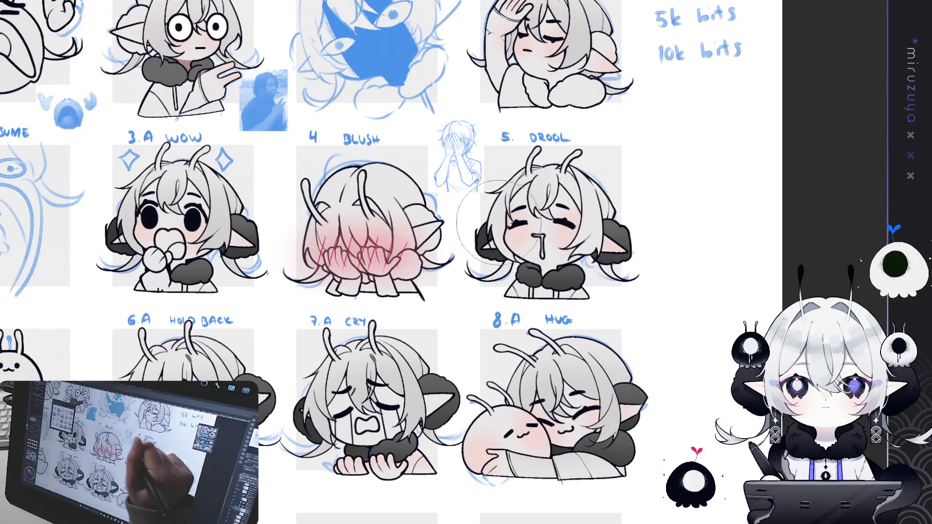
{"action": "scroll", "coordinate": [659, 236], "scroll_direction": "down", "scroll_amount": 3}
{"action": "left_click_drag", "start_coordinate": [658, 235], "coordinate": [659, 318]}
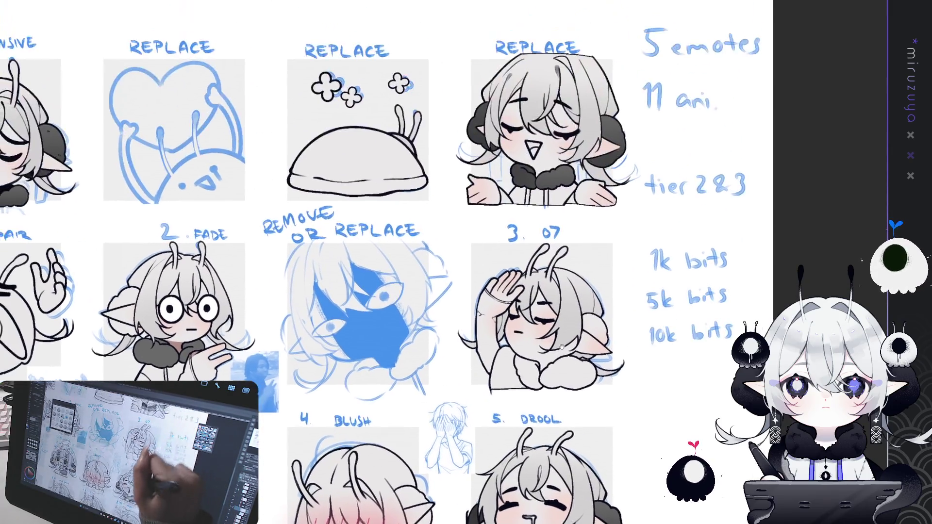
{"action": "scroll", "coordinate": [652, 247], "scroll_direction": "up", "scroll_amount": 3}
{"action": "left_click_drag", "start_coordinate": [652, 247], "coordinate": [715, 64]}
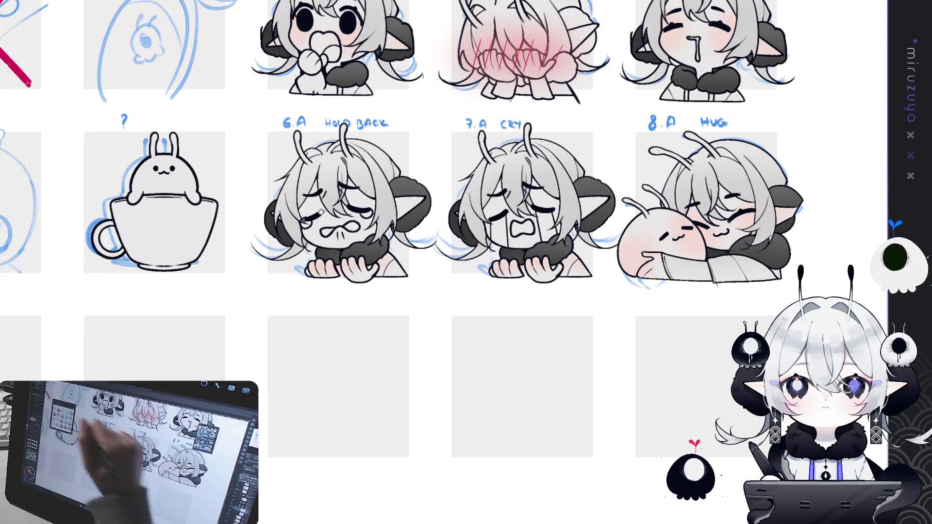
{"action": "left_click_drag", "start_coordinate": [467, 262], "coordinate": [573, 311]}
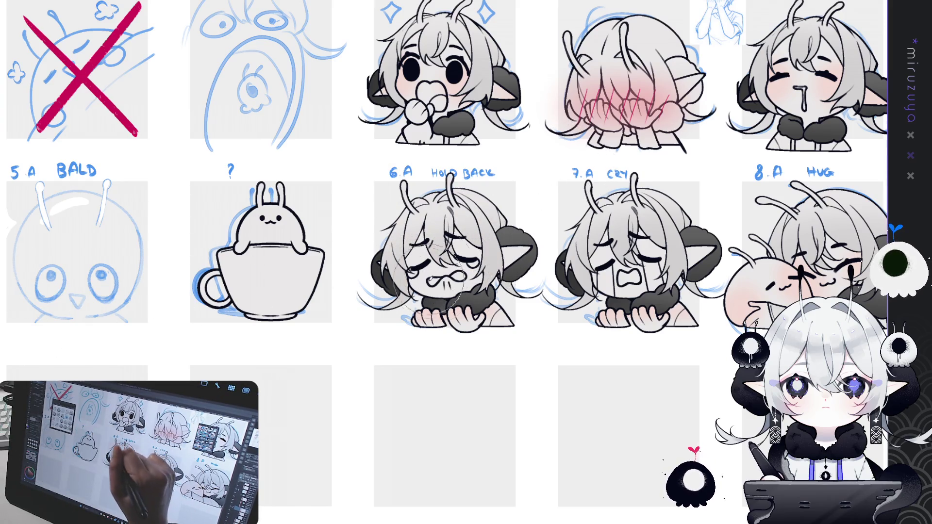
{"action": "left_click_drag", "start_coordinate": [749, 303], "coordinate": [509, 322]}
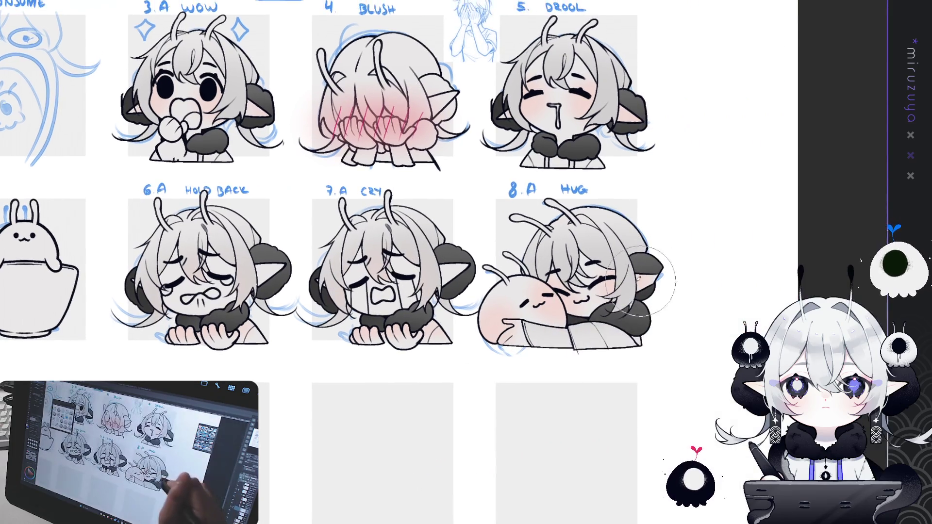
{"action": "left_click_drag", "start_coordinate": [588, 112], "coordinate": [587, 258]}
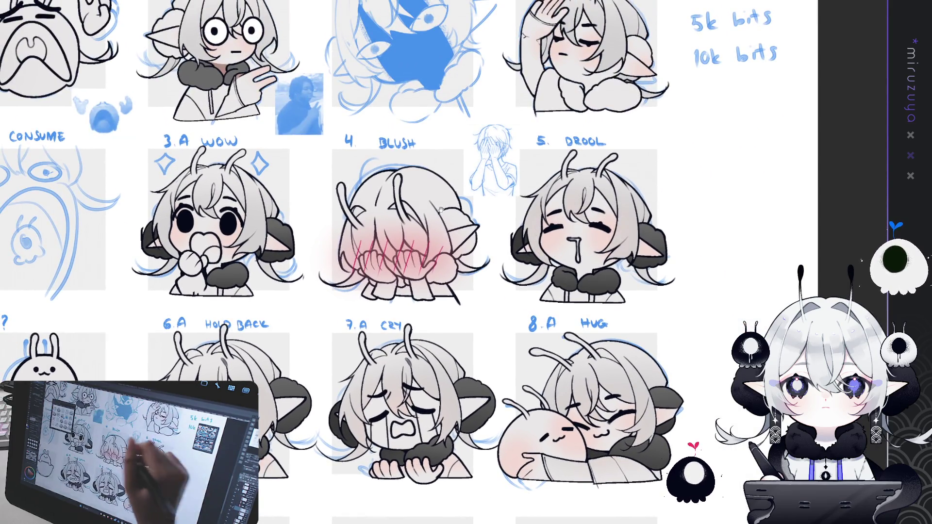
{"action": "left_click_drag", "start_coordinate": [412, 221], "coordinate": [614, 262]}
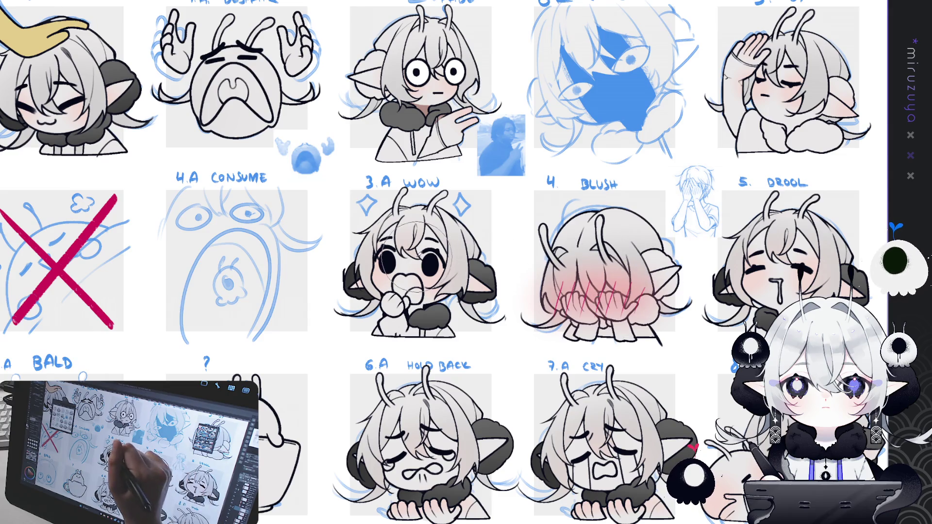
{"action": "scroll", "coordinate": [574, 305], "scroll_direction": "up", "scroll_amount": 5}
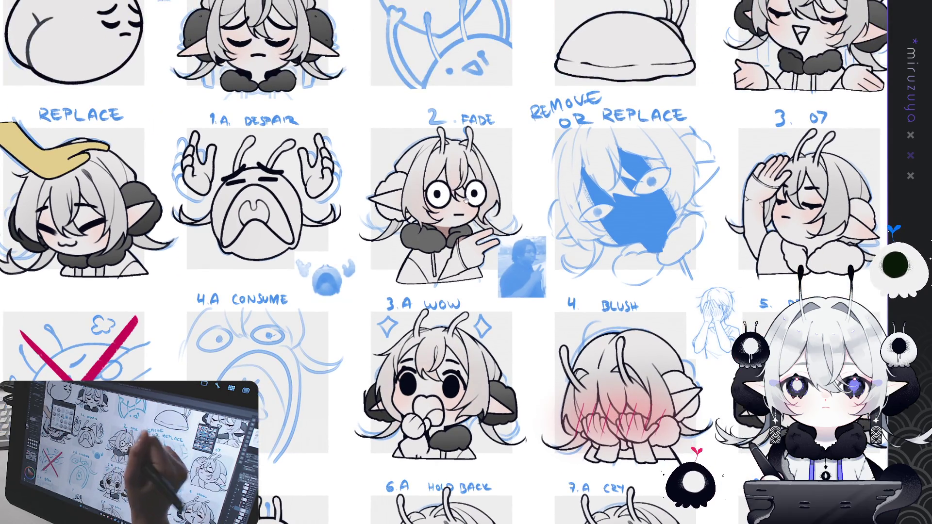
{"action": "scroll", "coordinate": [476, 265], "scroll_direction": "left", "scroll_amount": 6}
{"action": "scroll", "coordinate": [349, 274], "scroll_direction": "down", "scroll_amount": 3}
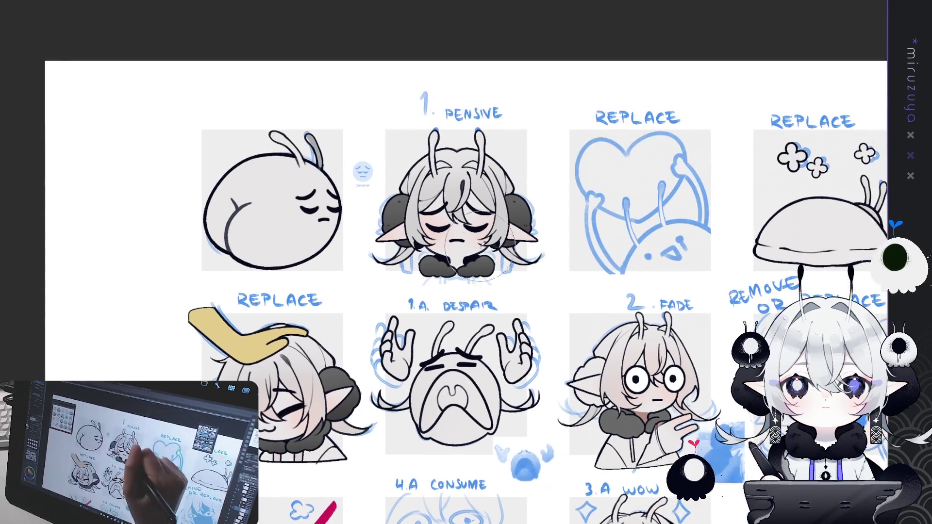
{"action": "left_click_drag", "start_coordinate": [476, 286], "coordinate": [267, 303]}
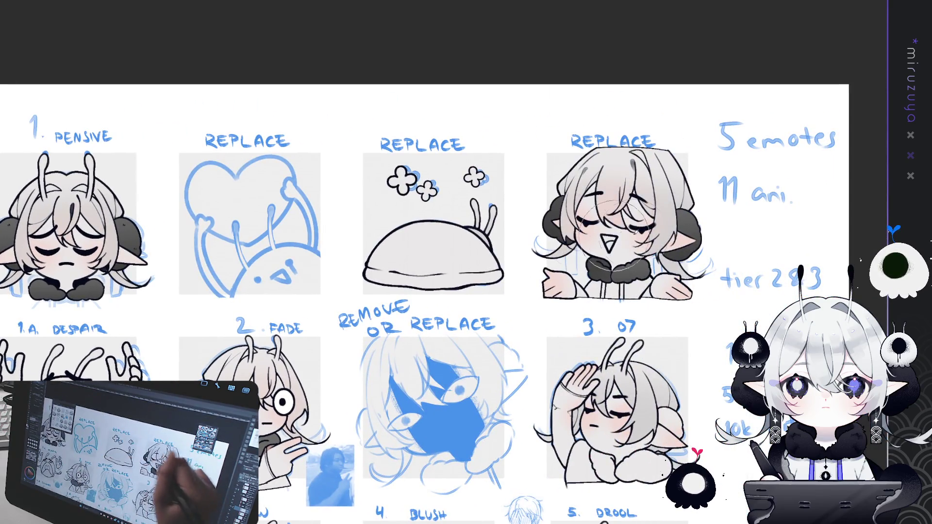
{"action": "left_click_drag", "start_coordinate": [642, 311], "coordinate": [586, 204]}
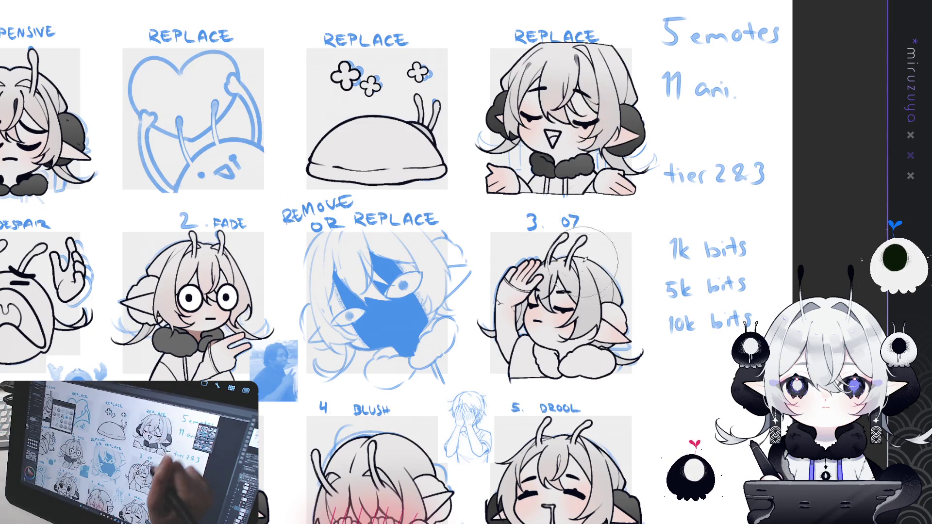
{"action": "left_click_drag", "start_coordinate": [622, 401], "coordinate": [656, 132]}
{"action": "left_click_drag", "start_coordinate": [437, 339], "coordinate": [659, 221]}
{"action": "left_click_drag", "start_coordinate": [578, 152], "coordinate": [713, 206]}
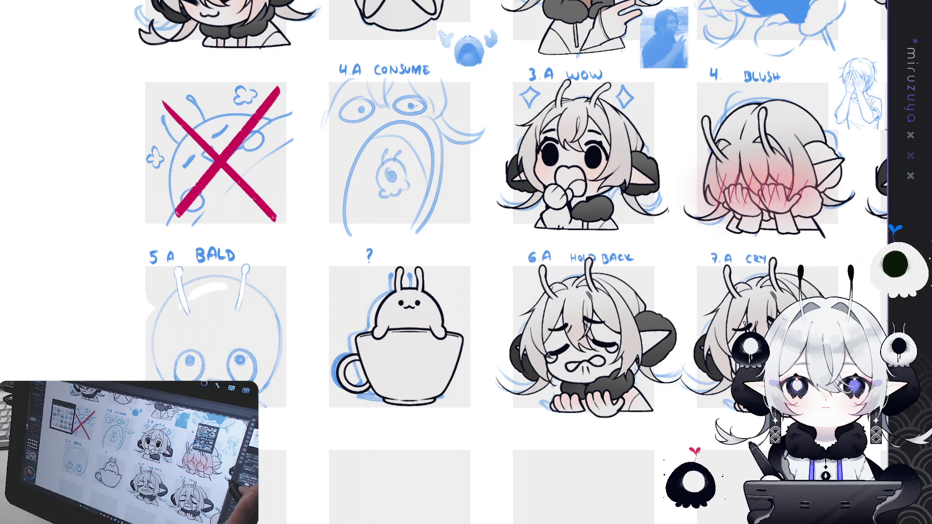
{"action": "scroll", "coordinate": [466, 262], "scroll_direction": "up", "scroll_amount": 1}
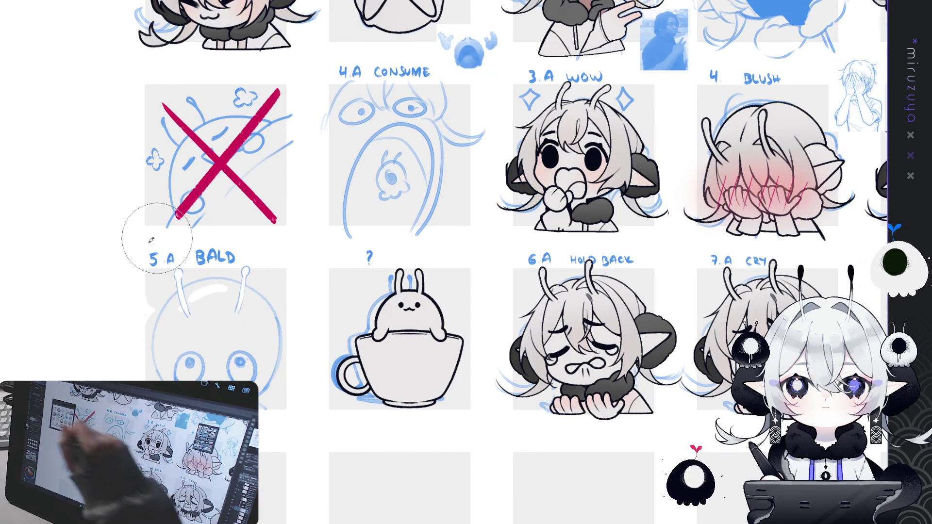
{"action": "left_click_drag", "start_coordinate": [291, 146], "coordinate": [404, 359]}
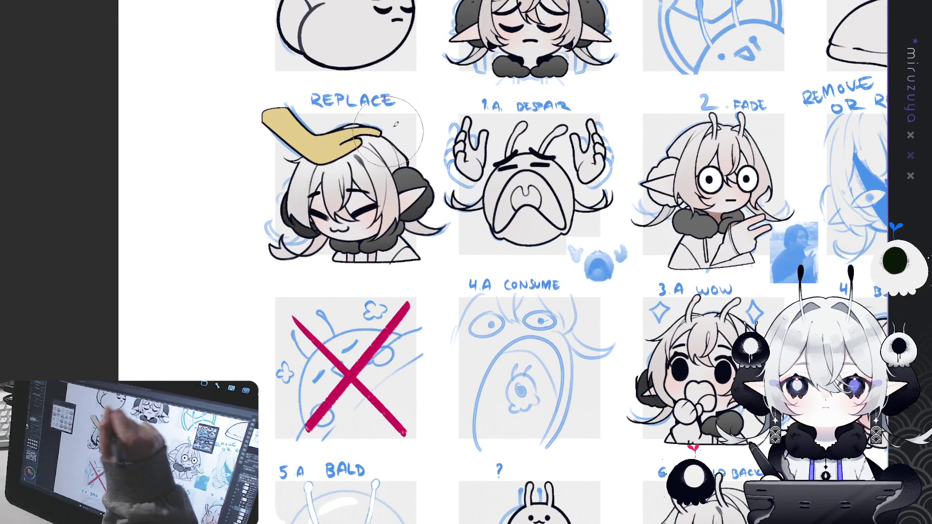
{"action": "mouse_move", "coordinate": [357, 145]}
{"action": "left_mouse_down"}
{"action": "mouse_move", "coordinate": [295, 229]}
{"action": "mouse_move", "coordinate": [281, 269]}
{"action": "left_mouse_up"}
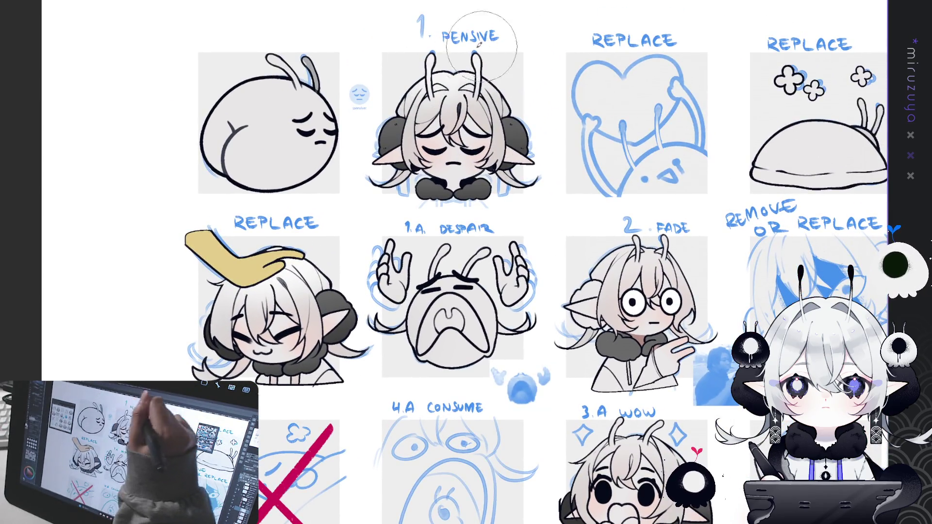
{"action": "left_click_drag", "start_coordinate": [549, 44], "coordinate": [346, 41]}
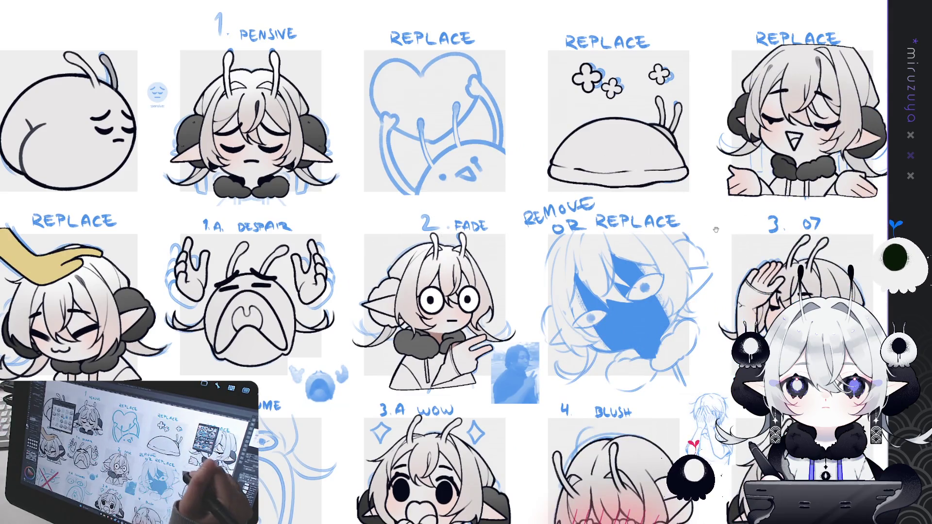
{"action": "left_click_drag", "start_coordinate": [409, 238], "coordinate": [162, 209]}
{"action": "left_click_drag", "start_coordinate": [615, 151], "coordinate": [615, 229]}
{"action": "mouse_move", "coordinate": [547, 490]}
{"action": "left_mouse_down"}
{"action": "mouse_move", "coordinate": [534, 448]}
{"action": "mouse_move", "coordinate": [530, 242]}
{"action": "left_mouse_up"}
{"action": "left_click_drag", "start_coordinate": [603, 223], "coordinate": [785, 219]}
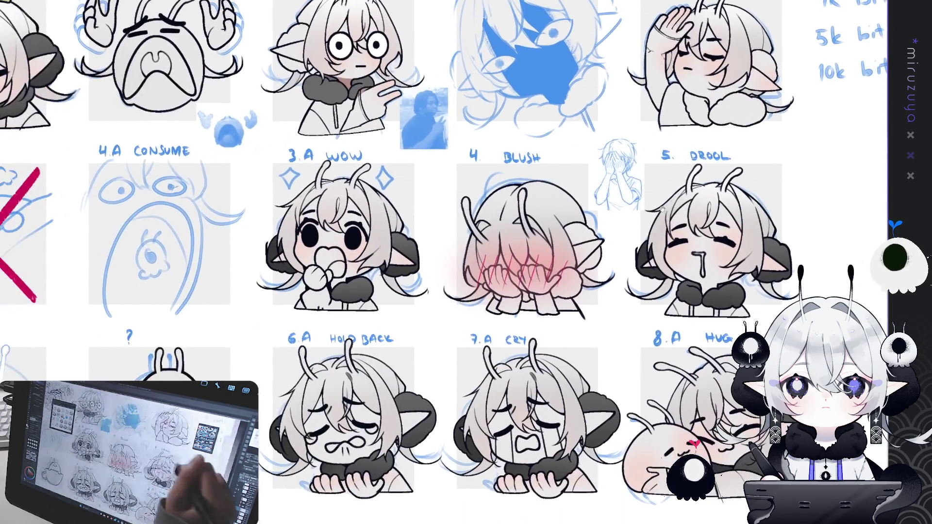
{"action": "left_click_drag", "start_coordinate": [323, 401], "coordinate": [311, 242]}
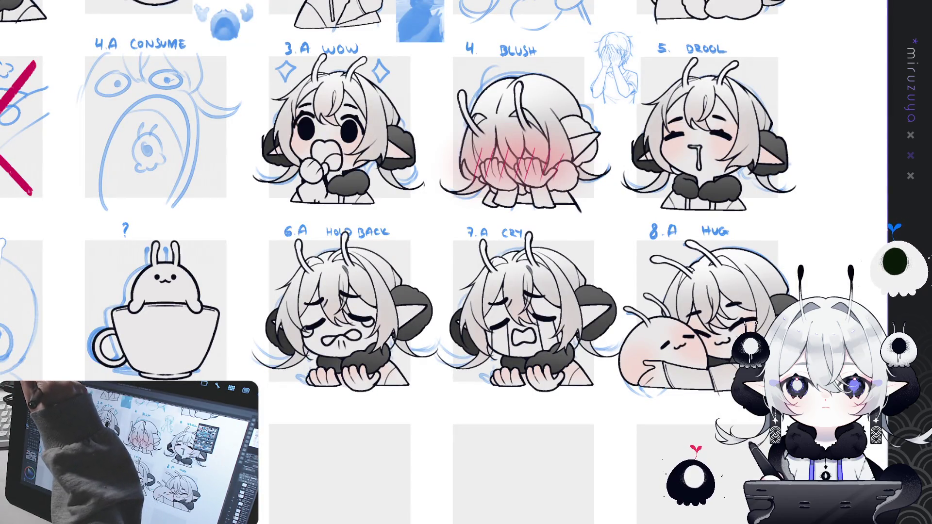
{"action": "mouse_move", "coordinate": [387, 372]}
{"action": "left_mouse_down"}
{"action": "mouse_move", "coordinate": [285, 386]}
{"action": "mouse_move", "coordinate": [238, 468]}
{"action": "left_mouse_up"}
Select the Drool emote's collar area.
{"action": "left_click_drag", "start_coordinate": [559, 289], "coordinate": [532, 313]}
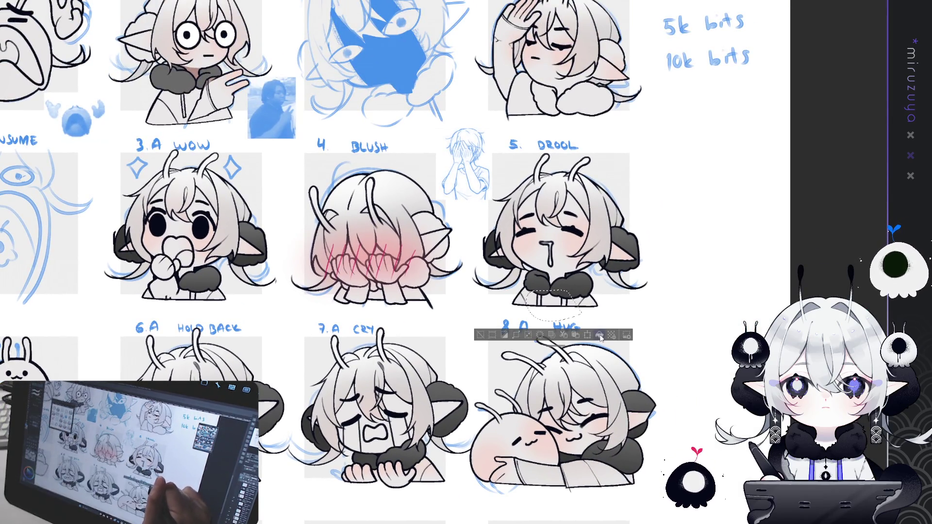
{"action": "mouse_move", "coordinate": [501, 162]}
{"action": "left_mouse_down"}
{"action": "mouse_move", "coordinate": [554, 265]}
{"action": "mouse_move", "coordinate": [650, 177]}
{"action": "left_mouse_up"}
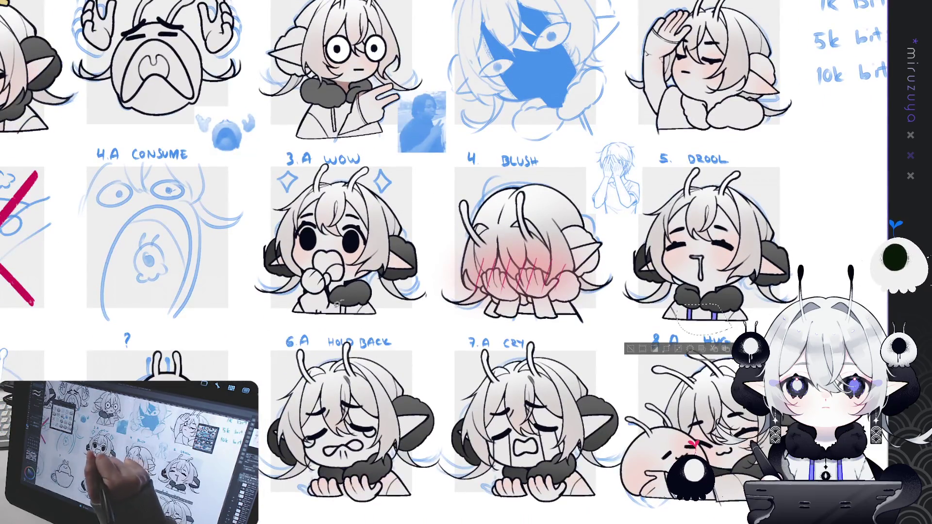
{"action": "left_click_drag", "start_coordinate": [414, 221], "coordinate": [479, 289]}
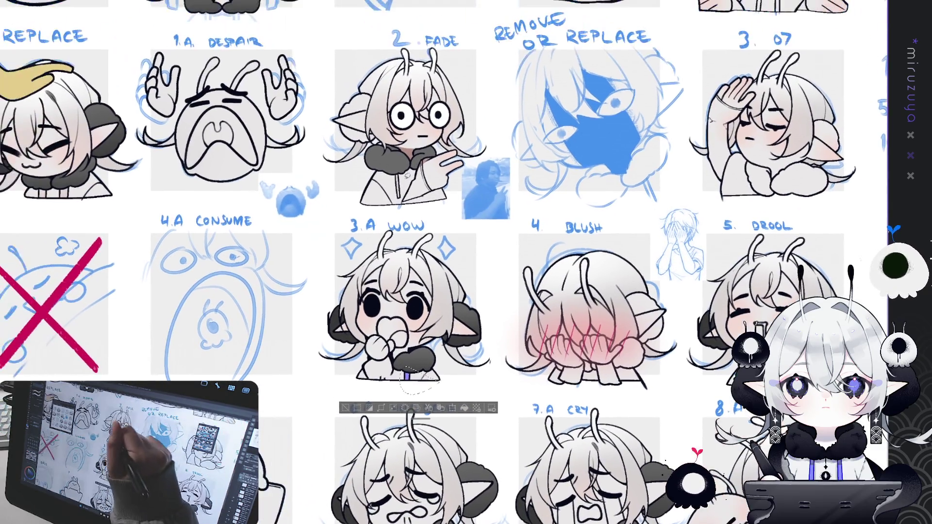
{"action": "mouse_move", "coordinate": [445, 219]}
{"action": "left_mouse_down"}
{"action": "mouse_move", "coordinate": [703, 261]}
{"action": "mouse_move", "coordinate": [719, 309]}
{"action": "left_mouse_up"}
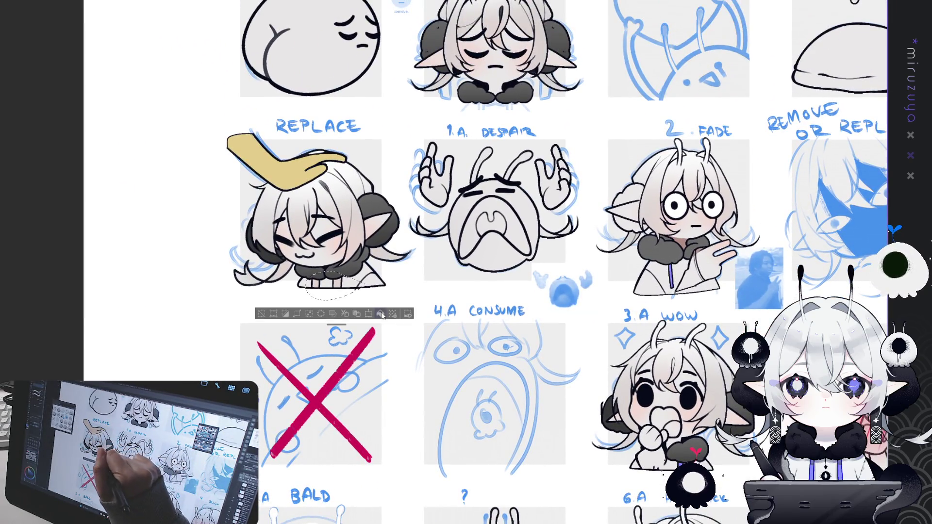
{"action": "left_click_drag", "start_coordinate": [777, 131], "coordinate": [515, 280]}
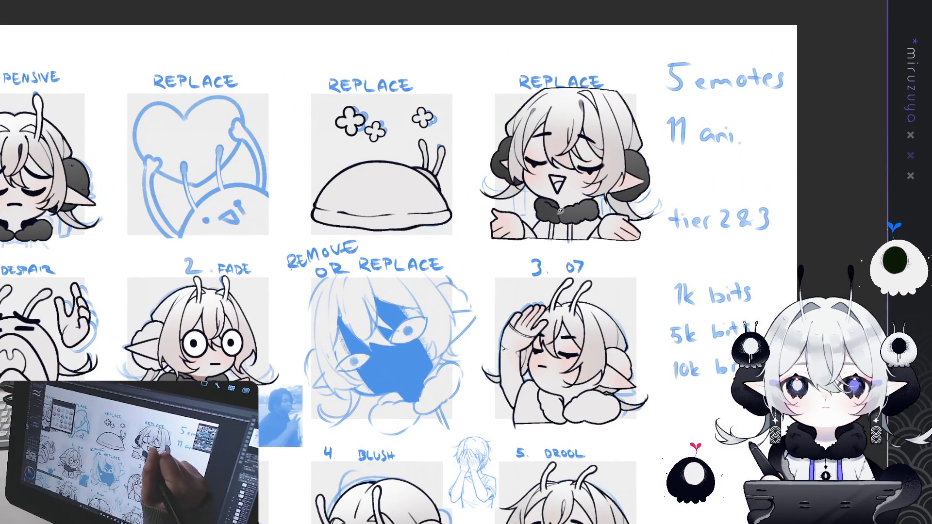
Colour both hoodie drawstrings on the laughing REPLACE emote purple.
{"action": "left_click_drag", "start_coordinate": [559, 213], "coordinate": [581, 206]}
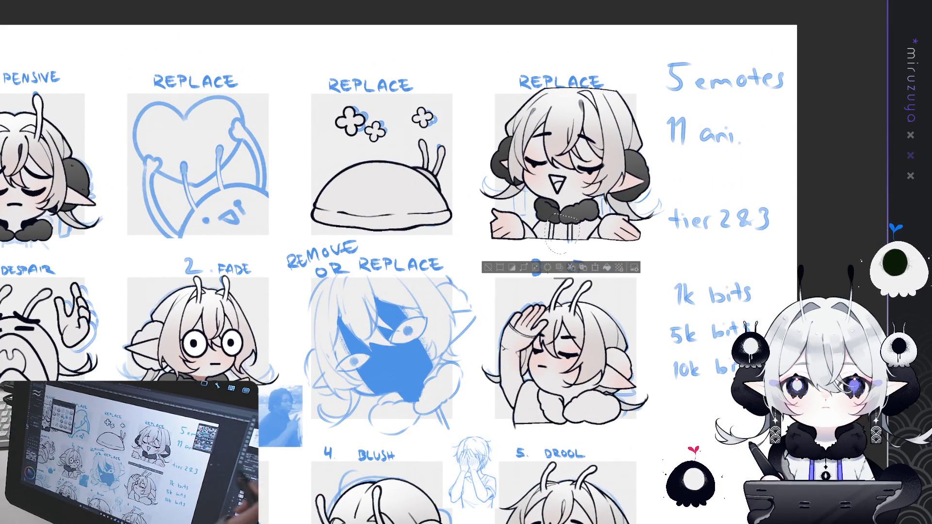
{"action": "key", "text": "ctrl+plus"}
{"action": "left_click_drag", "start_coordinate": [534, 242], "coordinate": [338, 243]}
{"action": "key", "text": "ctrl+d"}
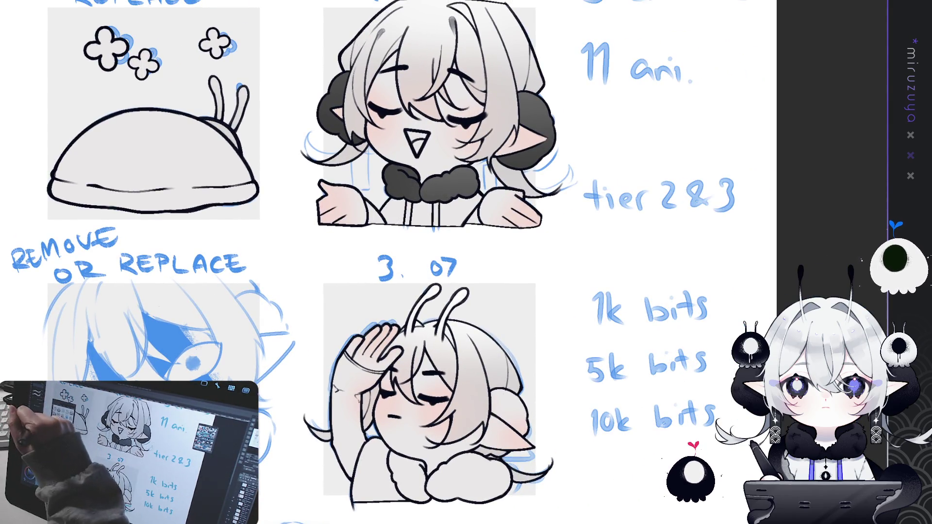
{"action": "mouse_move", "coordinate": [408, 203]}
{"action": "left_mouse_down"}
{"action": "mouse_move", "coordinate": [407, 224]}
{"action": "mouse_move", "coordinate": [435, 225]}
{"action": "left_mouse_up"}
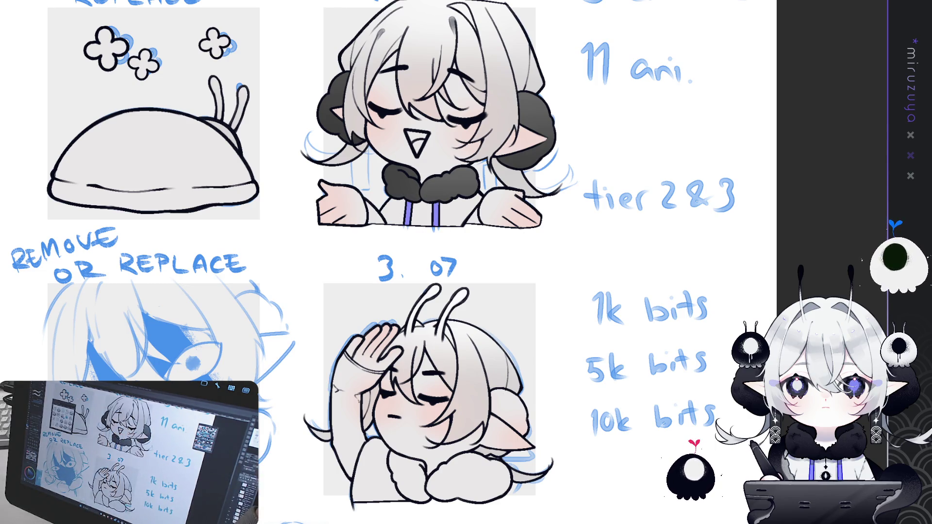
{"action": "key", "text": "ctrl+0"}
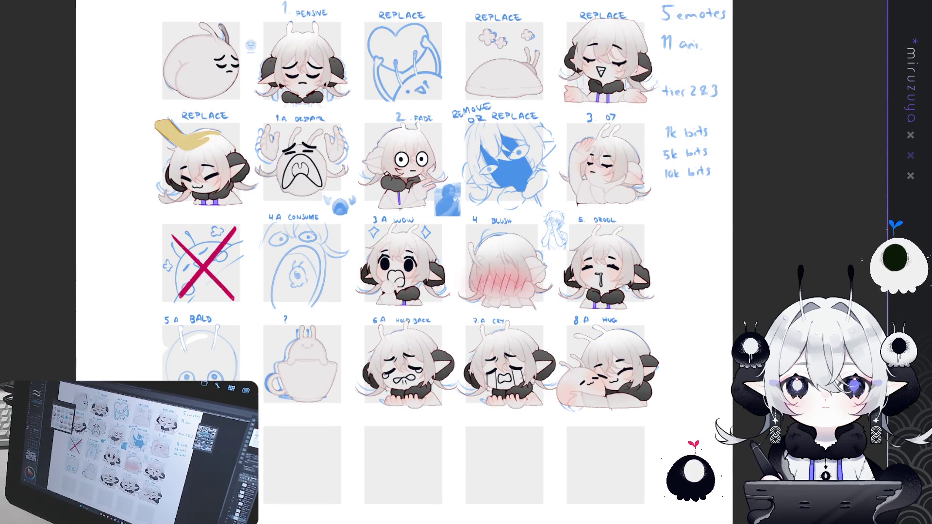
{"action": "key", "text": "ctrl+0"}
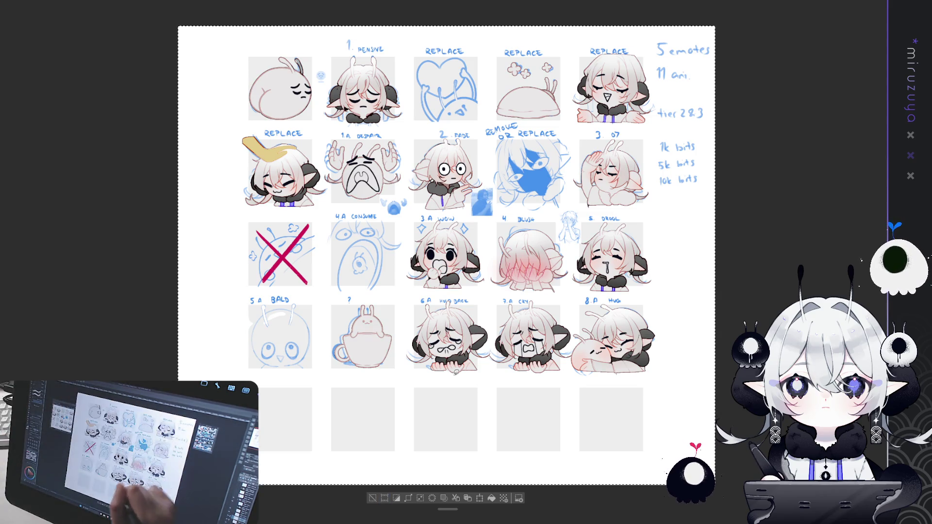
{"action": "left_click", "coordinate": [376, 497]}
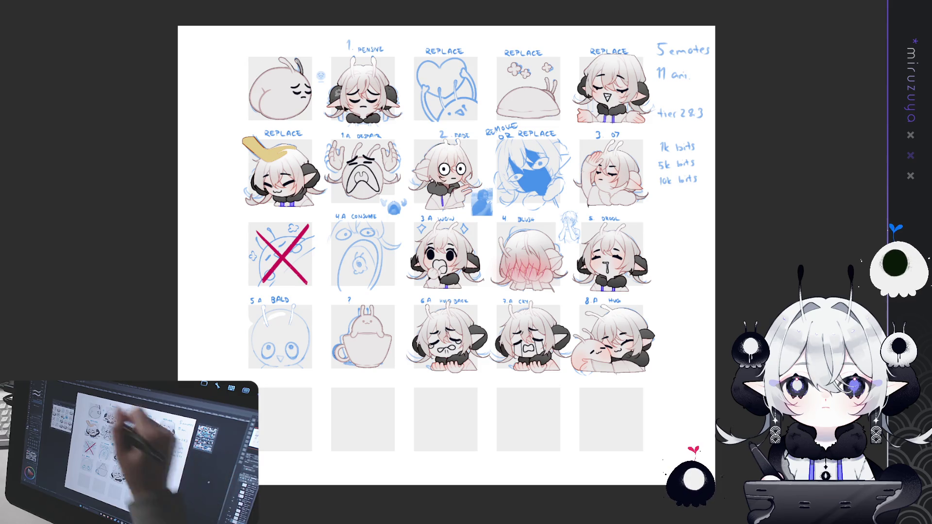
{"action": "left_click_drag", "start_coordinate": [436, 194], "coordinate": [415, 197]}
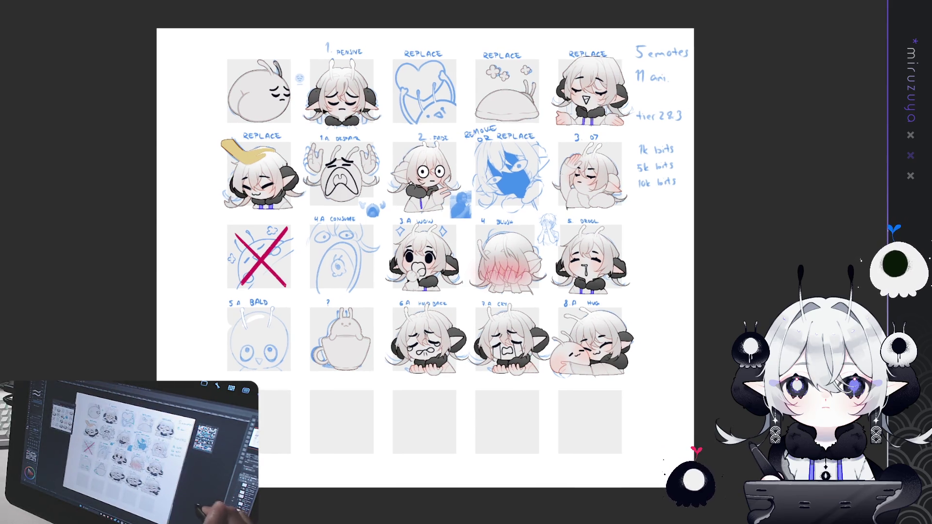
{"action": "key", "text": "ctrl+a"}
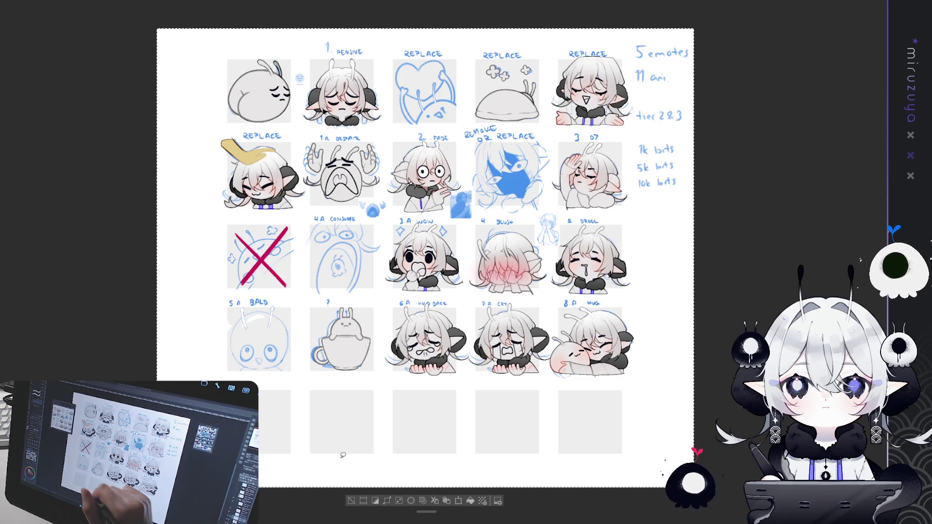
{"action": "left_click", "coordinate": [350, 500]}
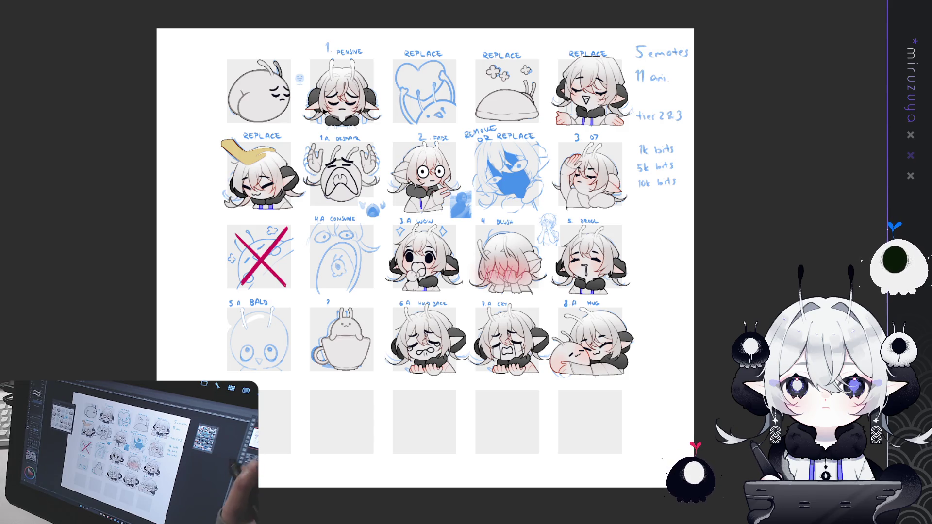
Undo the fading so the emotes' line art is dark and full-strength again.
{"action": "key", "text": "ctrl+plus"}
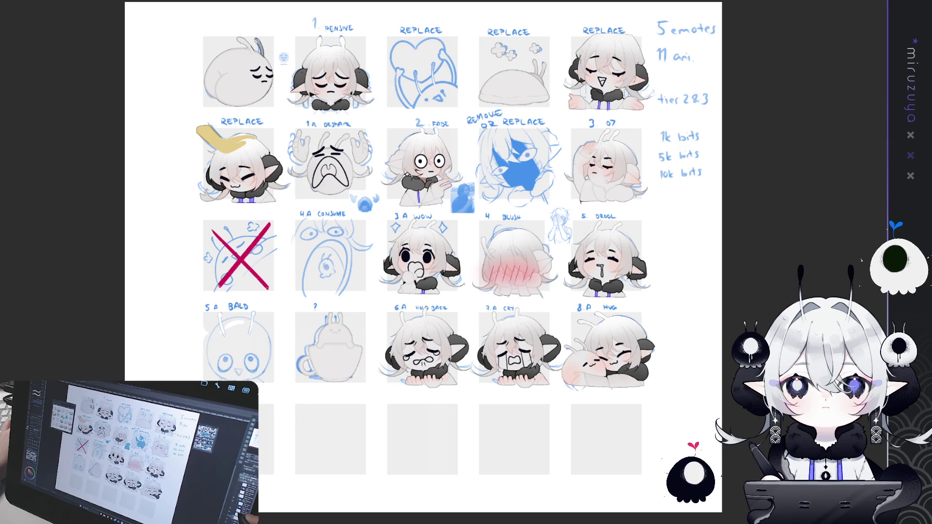
{"action": "key", "text": "ctrl+z"}
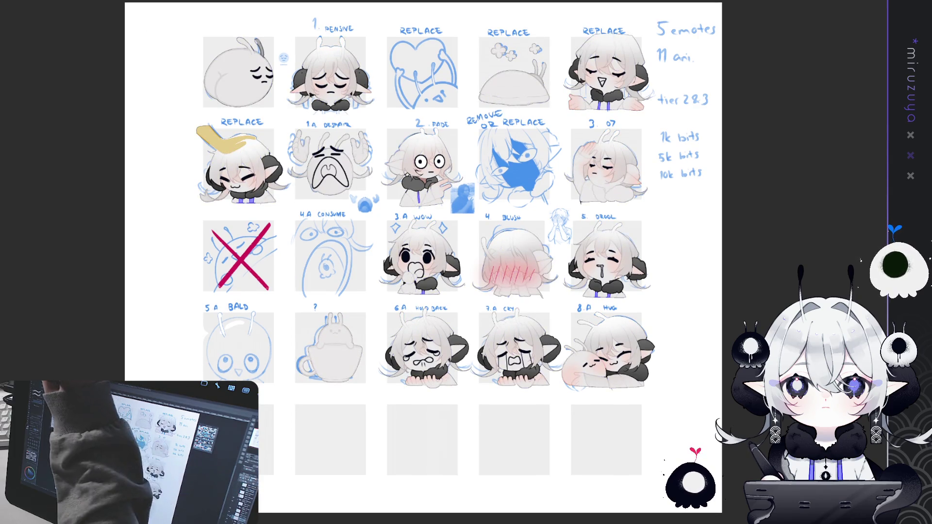
{"action": "key", "text": "ctrl+a"}
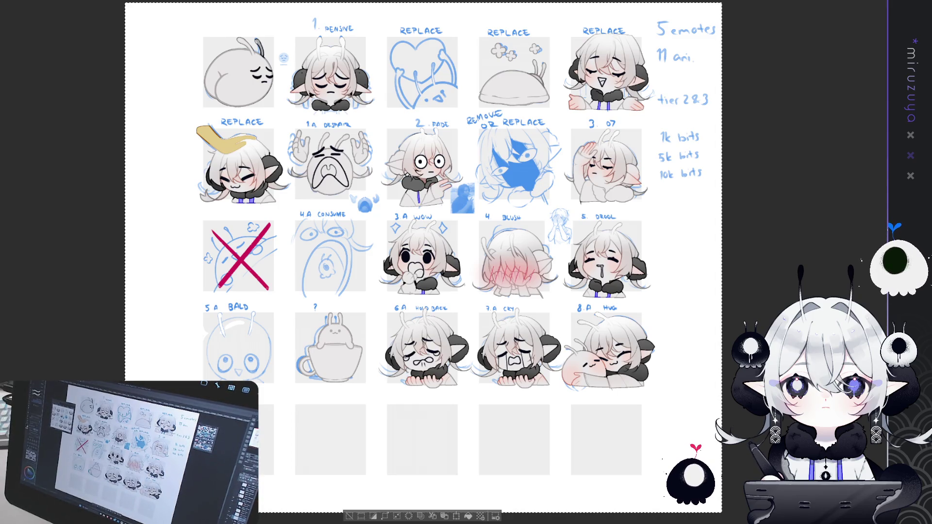
{"action": "key", "text": "ctrl+z"}
{"action": "key", "text": "ctrl+d"}
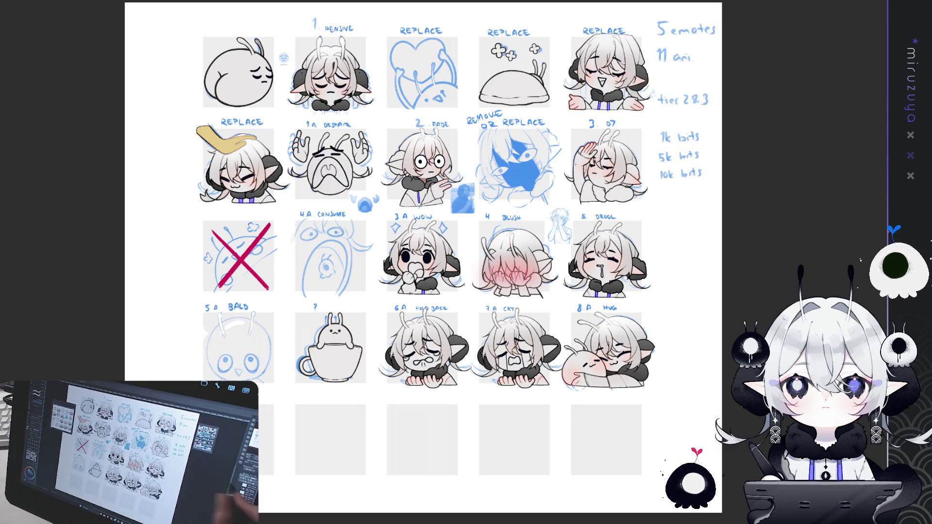
{"action": "mouse_move", "coordinate": [434, 257]}
{"action": "left_mouse_down"}
{"action": "mouse_move", "coordinate": [456, 229]}
{"action": "mouse_move", "coordinate": [440, 274]}
{"action": "left_mouse_up"}
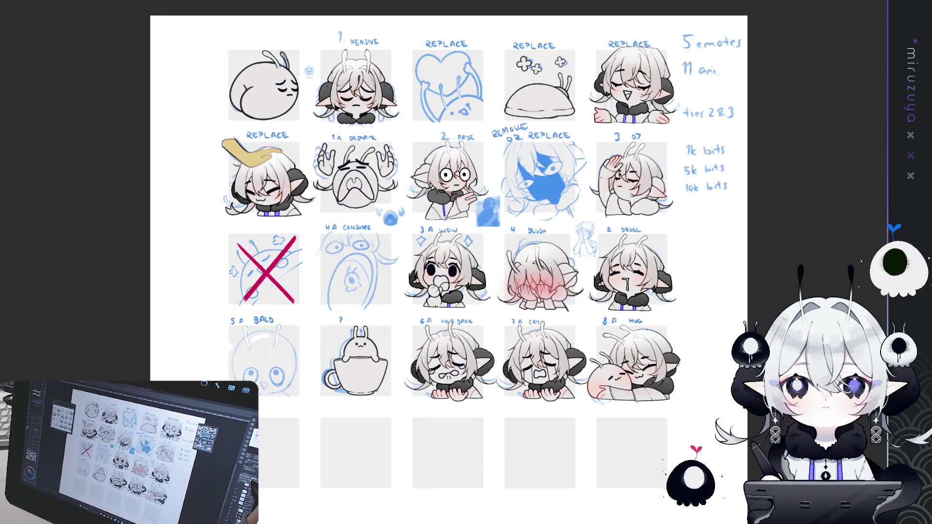
Check the reference illustration's dark-tipped antennae, then return to the emote sheet.
{"action": "key", "text": "ctrl+Tab"}
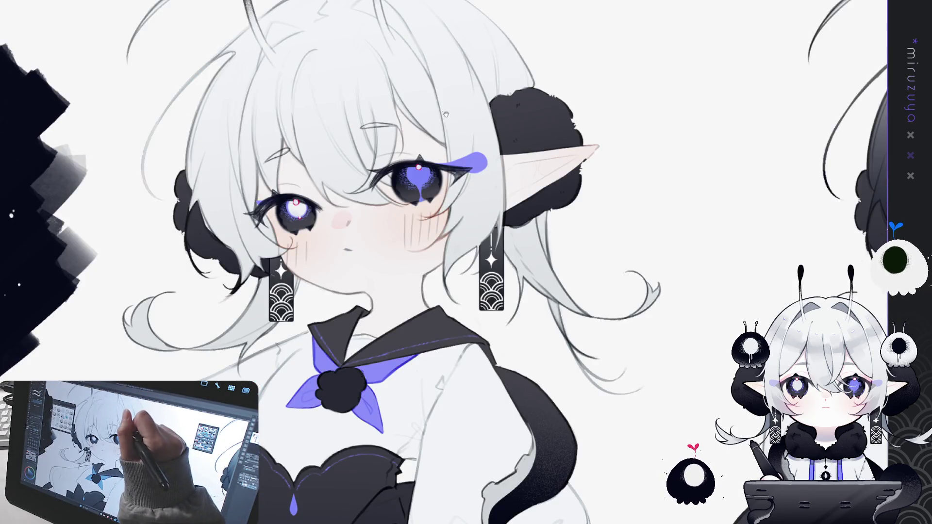
{"action": "left_click_drag", "start_coordinate": [445, 113], "coordinate": [423, 165]}
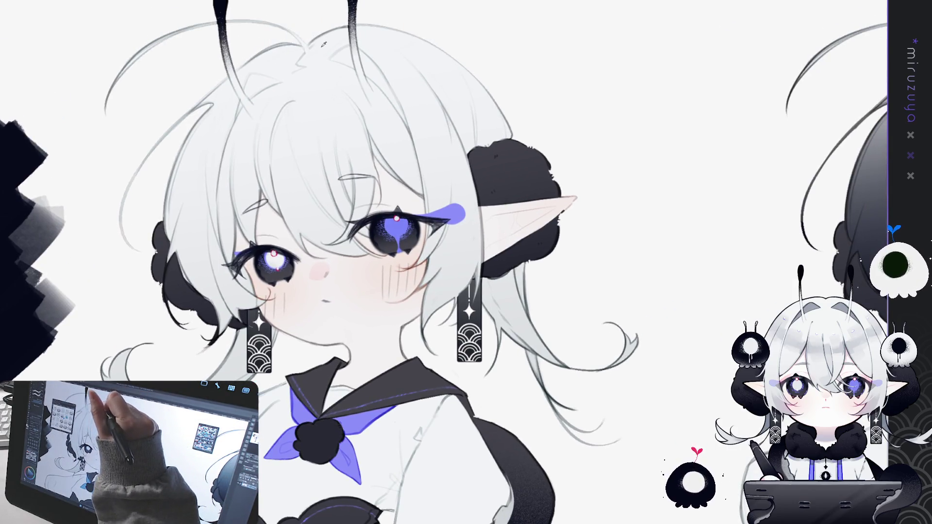
{"action": "key", "text": "ctrl+Tab"}
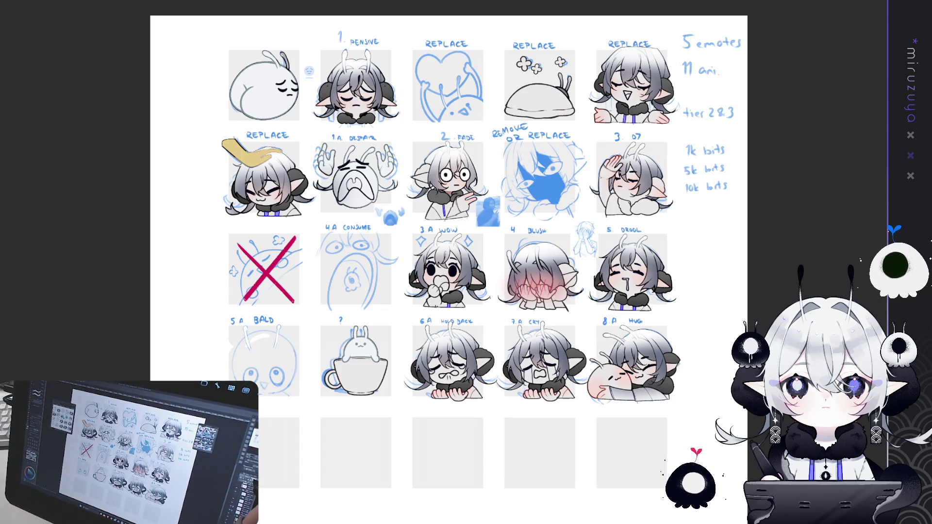
Undo the grey hair gradient so the characters' hair is pale white again.
{"action": "key", "text": "ctrl+z"}
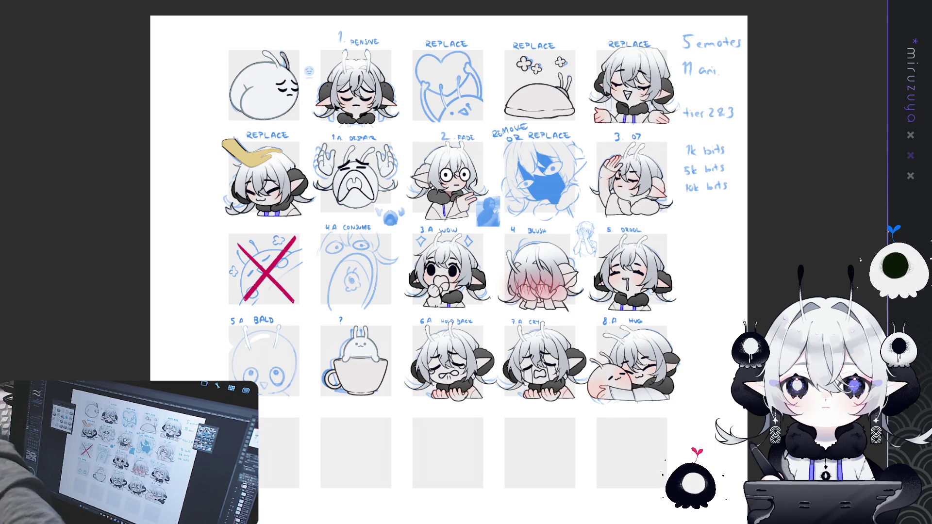
{"action": "scroll", "coordinate": [495, 224], "scroll_direction": "up", "scroll_amount": 3}
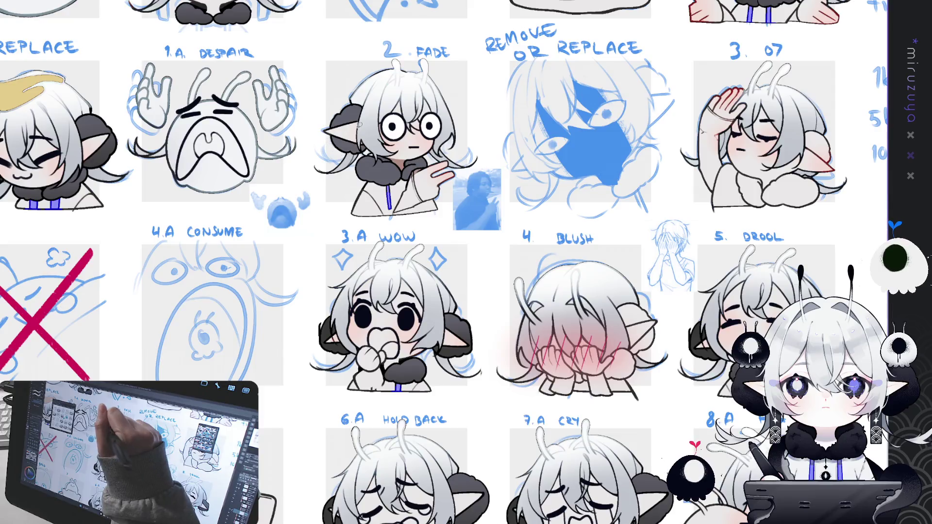
Fill the 07 emote's collar fur and ear with dark grey.
{"action": "left_click_drag", "start_coordinate": [500, 125], "coordinate": [418, 193]}
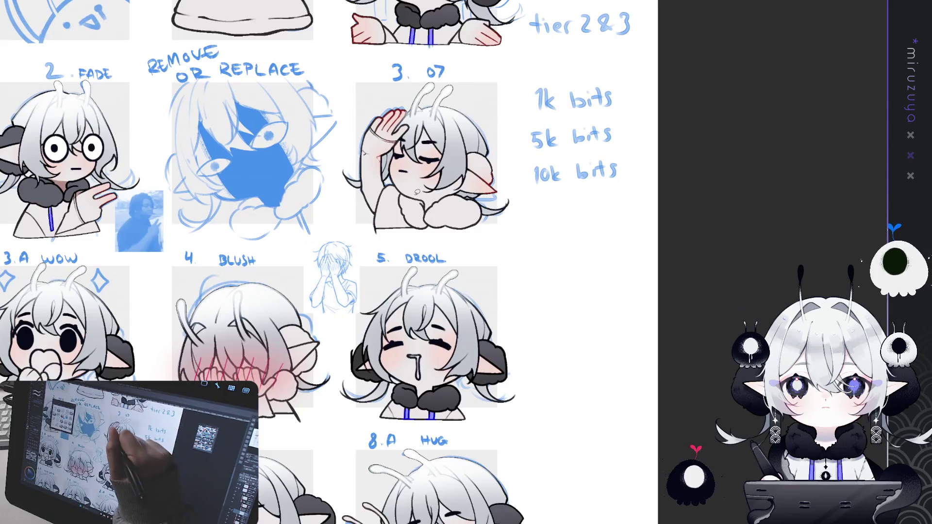
{"action": "left_click", "coordinate": [429, 197]}
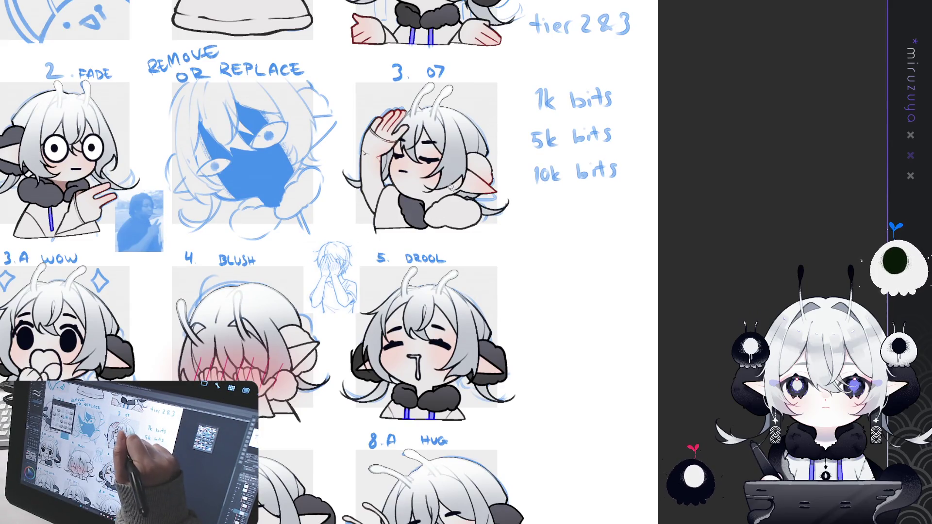
{"action": "left_click", "coordinate": [475, 184]}
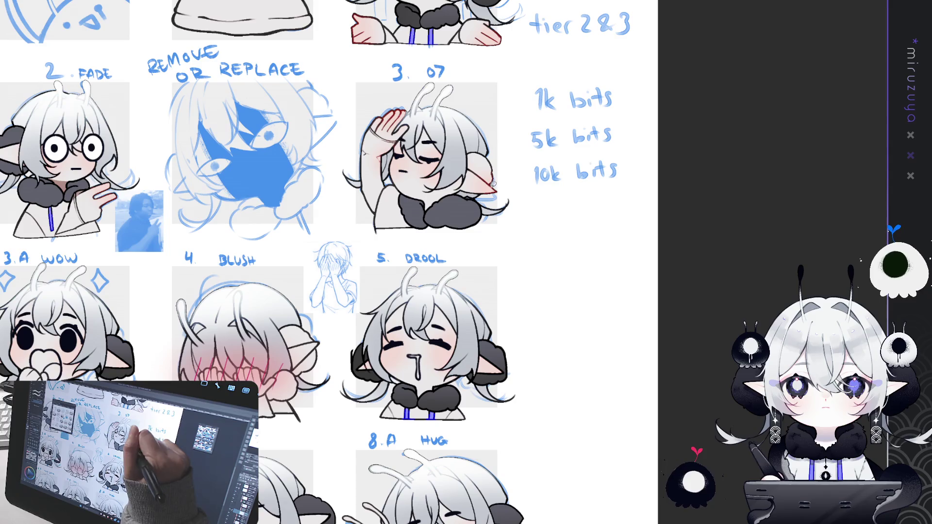
{"action": "left_click", "coordinate": [505, 171]}
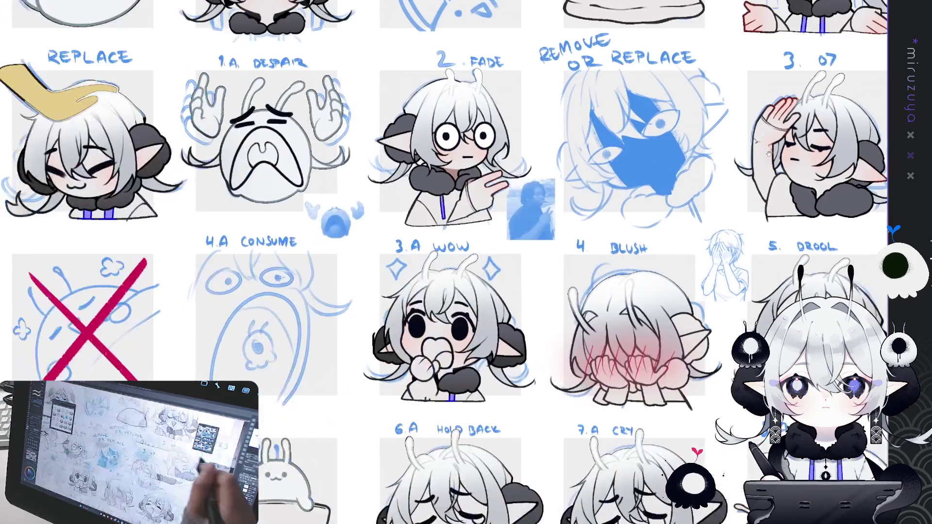
Shade the BLUSH emote's horn dark.
{"action": "mouse_move", "coordinate": [636, 376]}
{"action": "left_mouse_down"}
{"action": "mouse_move", "coordinate": [494, 227]}
{"action": "mouse_move", "coordinate": [547, 238]}
{"action": "mouse_move", "coordinate": [549, 228]}
{"action": "left_mouse_up"}
{"action": "mouse_move", "coordinate": [550, 192]}
{"action": "left_mouse_down"}
{"action": "mouse_move", "coordinate": [567, 210]}
{"action": "mouse_move", "coordinate": [534, 180]}
{"action": "left_mouse_up"}
{"action": "left_click_drag", "start_coordinate": [456, 229], "coordinate": [460, 243]}
Lasso-select the FADE emote's left ear, then its hand and jacket.
{"action": "mouse_move", "coordinate": [163, 181]}
{"action": "left_mouse_down"}
{"action": "mouse_move", "coordinate": [362, 185]}
{"action": "mouse_move", "coordinate": [540, 230]}
{"action": "mouse_move", "coordinate": [531, 422]}
{"action": "mouse_move", "coordinate": [534, 374]}
{"action": "mouse_move", "coordinate": [643, 278]}
{"action": "mouse_move", "coordinate": [691, 182]}
{"action": "left_mouse_up"}
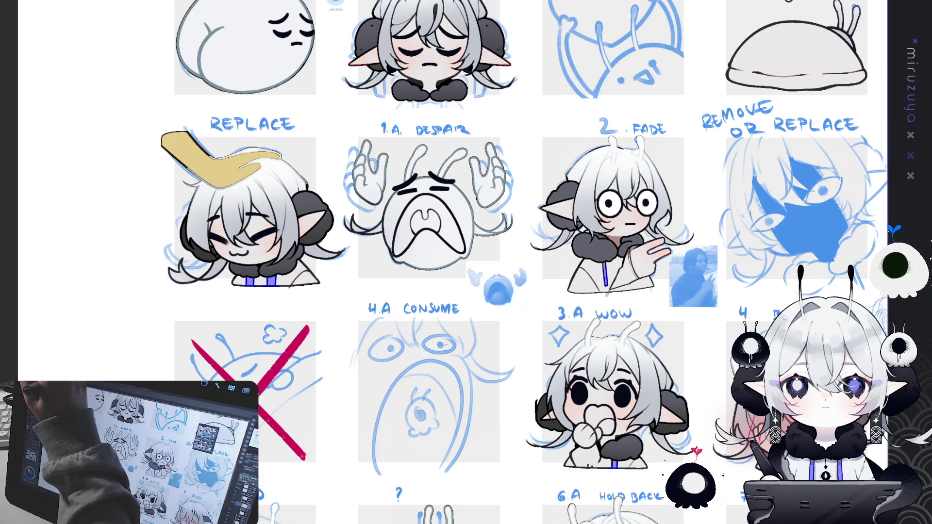
{"action": "left_click_drag", "start_coordinate": [692, 218], "coordinate": [451, 211]}
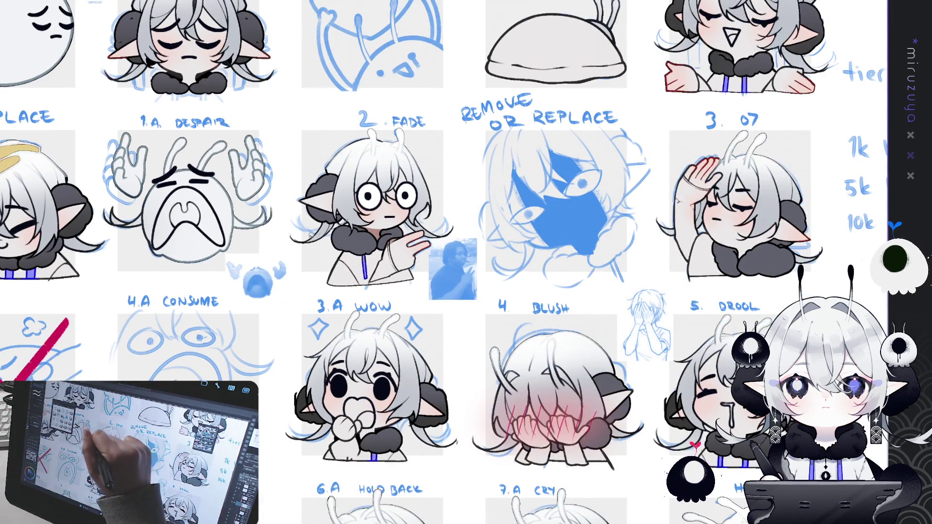
{"action": "left_click_drag", "start_coordinate": [372, 204], "coordinate": [357, 216]}
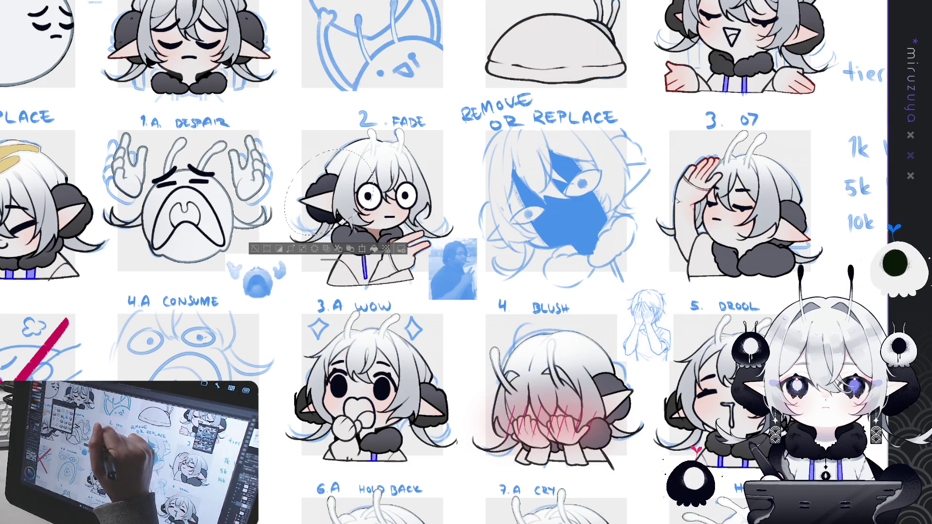
{"action": "key", "text": "ctrl+d"}
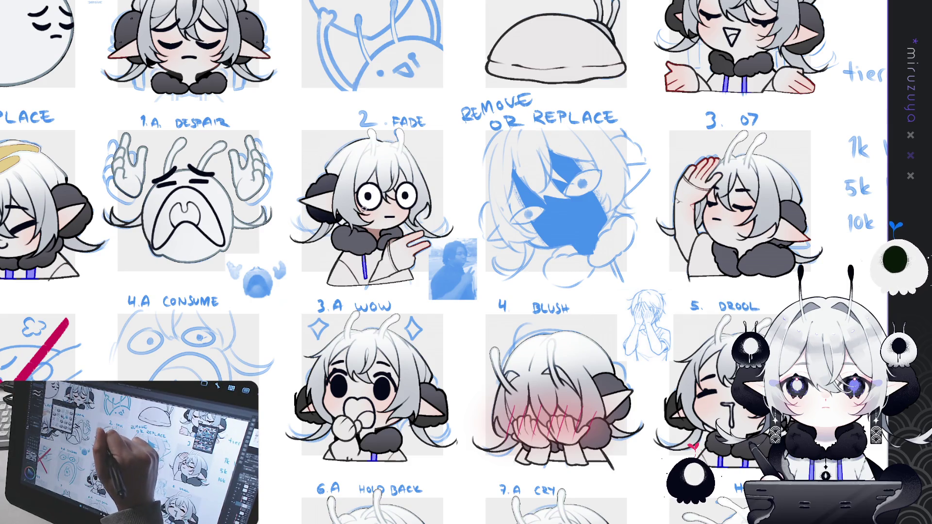
{"action": "left_click_drag", "start_coordinate": [427, 209], "coordinate": [432, 217]}
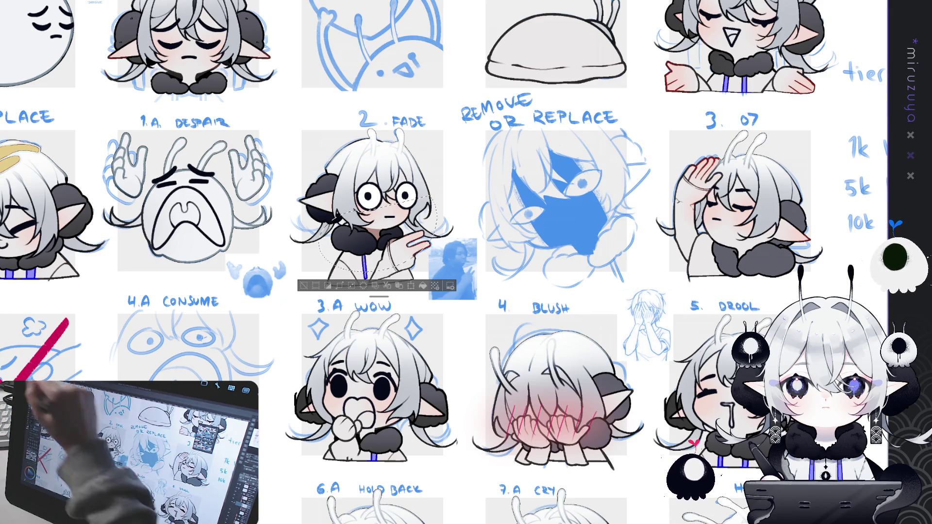
Lasso-select the 07 emote's jacket, ear and lower collar, then deselect.
{"action": "mouse_move", "coordinate": [741, 288]}
{"action": "left_mouse_down"}
{"action": "mouse_move", "coordinate": [631, 262]}
{"action": "mouse_move", "coordinate": [405, 261]}
{"action": "mouse_move", "coordinate": [435, 234]}
{"action": "left_mouse_up"}
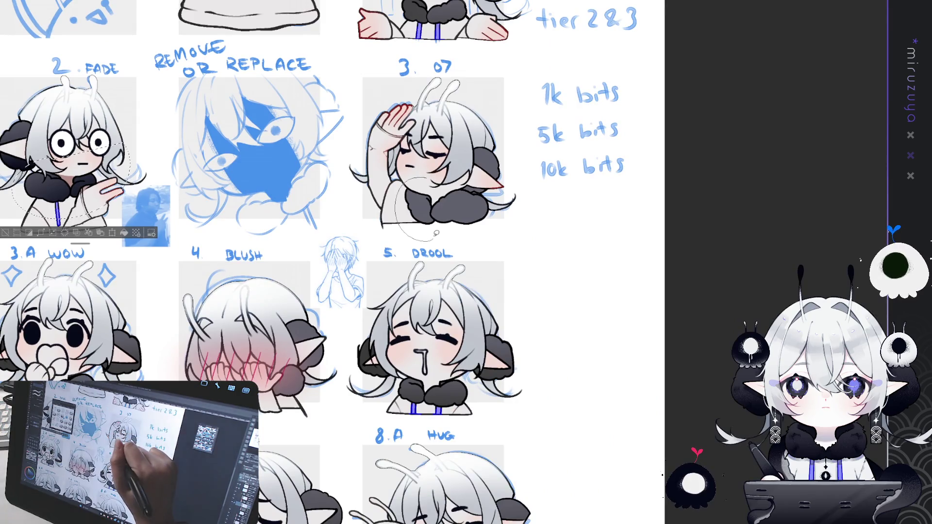
{"action": "left_click_drag", "start_coordinate": [442, 185], "coordinate": [439, 184]}
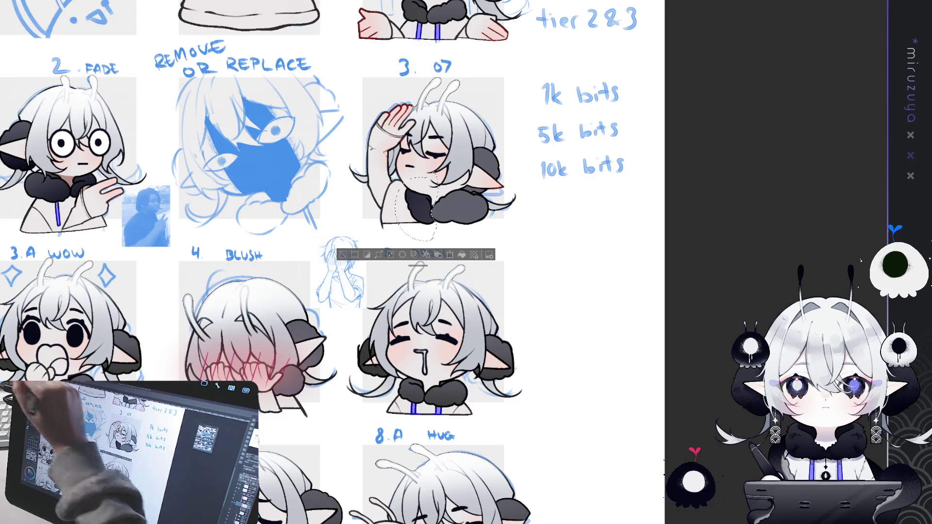
{"action": "mouse_move", "coordinate": [478, 191]}
{"action": "left_mouse_down"}
{"action": "mouse_move", "coordinate": [465, 189]}
{"action": "mouse_move", "coordinate": [485, 130]}
{"action": "mouse_move", "coordinate": [478, 192]}
{"action": "left_mouse_up"}
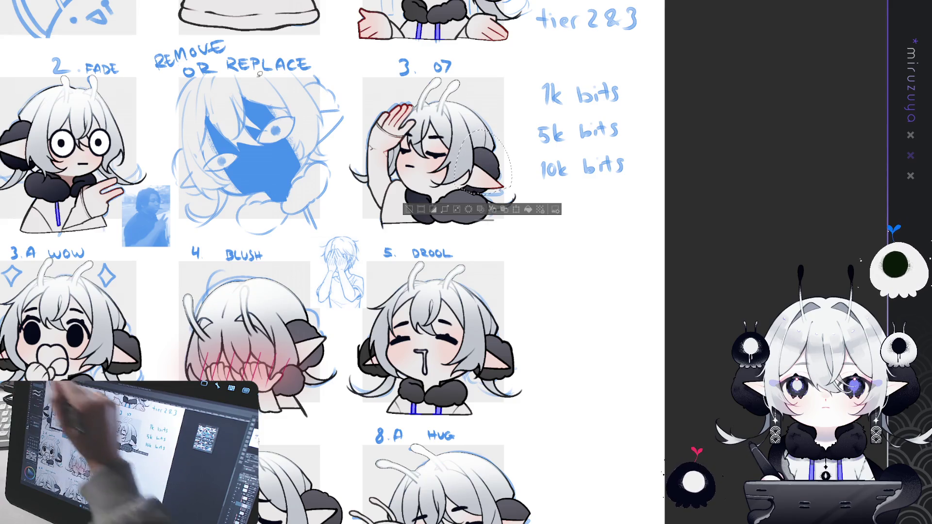
{"action": "left_click", "coordinate": [492, 219]}
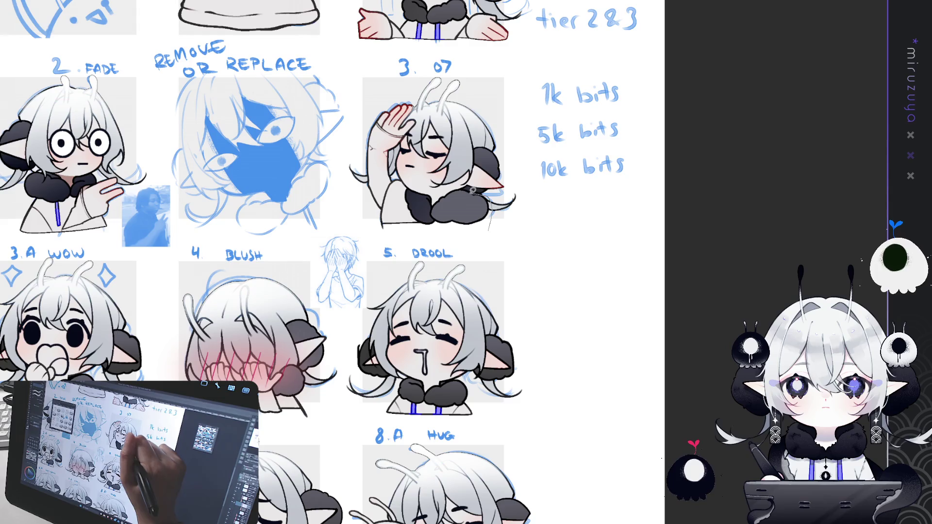
{"action": "left_click_drag", "start_coordinate": [434, 212], "coordinate": [486, 229]}
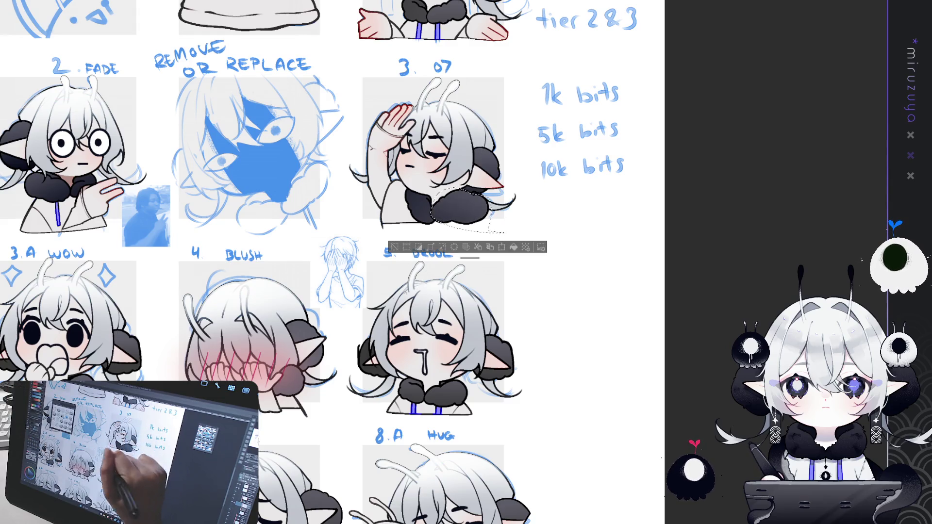
{"action": "key", "text": "ctrl+d"}
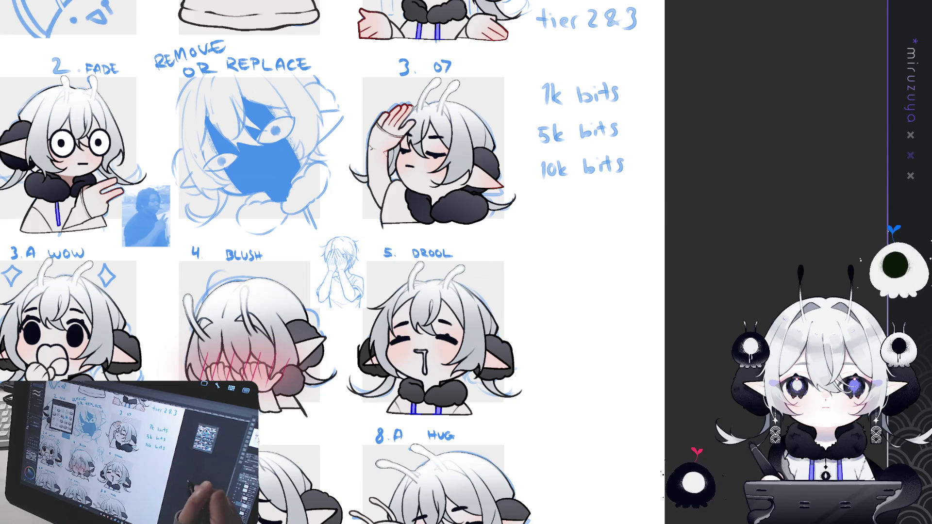
{"action": "left_click_drag", "start_coordinate": [340, 262], "coordinate": [519, 198]}
{"action": "mouse_move", "coordinate": [445, 297]}
{"action": "left_mouse_down"}
{"action": "mouse_move", "coordinate": [420, 211]}
{"action": "mouse_move", "coordinate": [457, 214]}
{"action": "left_mouse_up"}
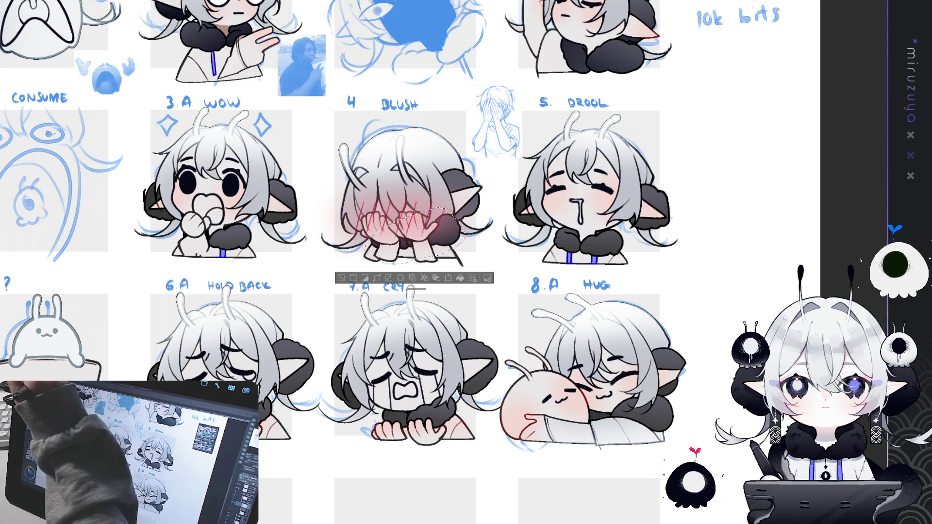
{"action": "left_click", "coordinate": [464, 217]}
{"action": "mouse_move", "coordinate": [456, 152]}
{"action": "left_mouse_down"}
{"action": "mouse_move", "coordinate": [486, 221]}
{"action": "mouse_move", "coordinate": [463, 228]}
{"action": "left_mouse_up"}
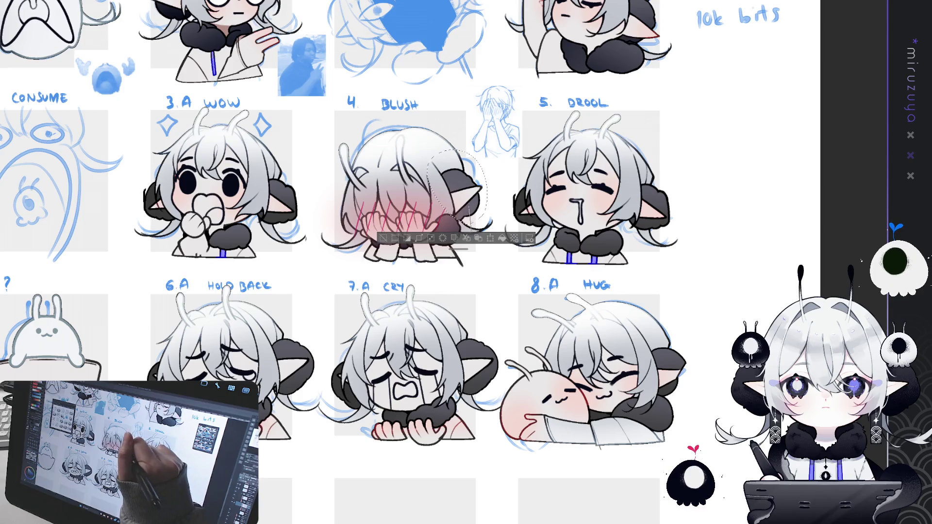
{"action": "mouse_move", "coordinate": [643, 316]}
{"action": "left_mouse_down"}
{"action": "mouse_move", "coordinate": [702, 418]}
{"action": "mouse_move", "coordinate": [760, 315]}
{"action": "left_mouse_up"}
{"action": "key", "text": "ctrl+d"}
{"action": "left_click_drag", "start_coordinate": [534, 340], "coordinate": [556, 248]}
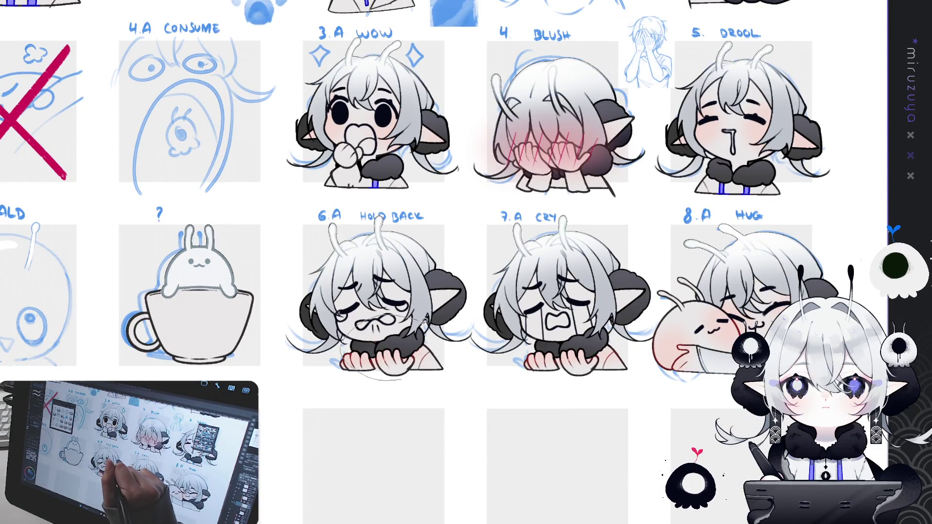
{"action": "left_click_drag", "start_coordinate": [425, 318], "coordinate": [418, 315]}
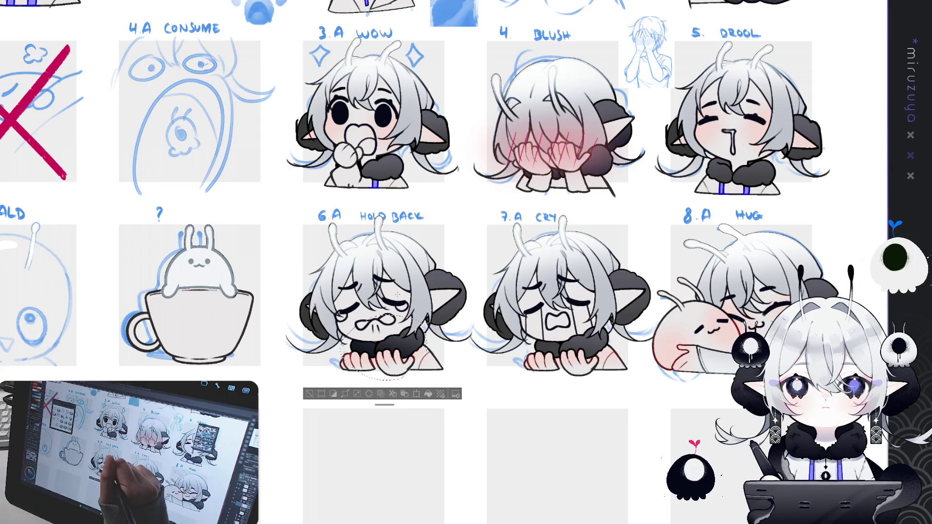
{"action": "key", "text": "ctrl+d"}
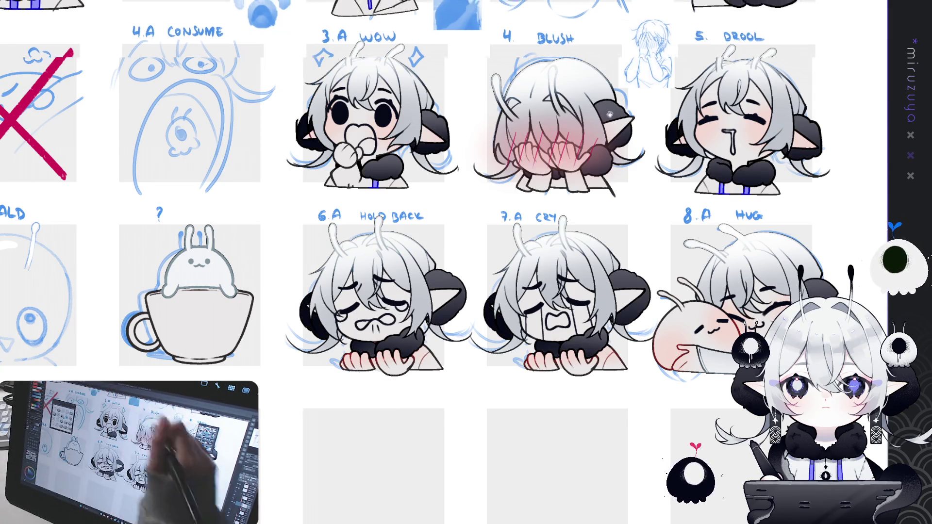
Survey the whole emote sheet, then zoom in close on the 2. FADE cell.
{"action": "scroll", "coordinate": [599, 103], "scroll_direction": "up", "scroll_amount": 6}
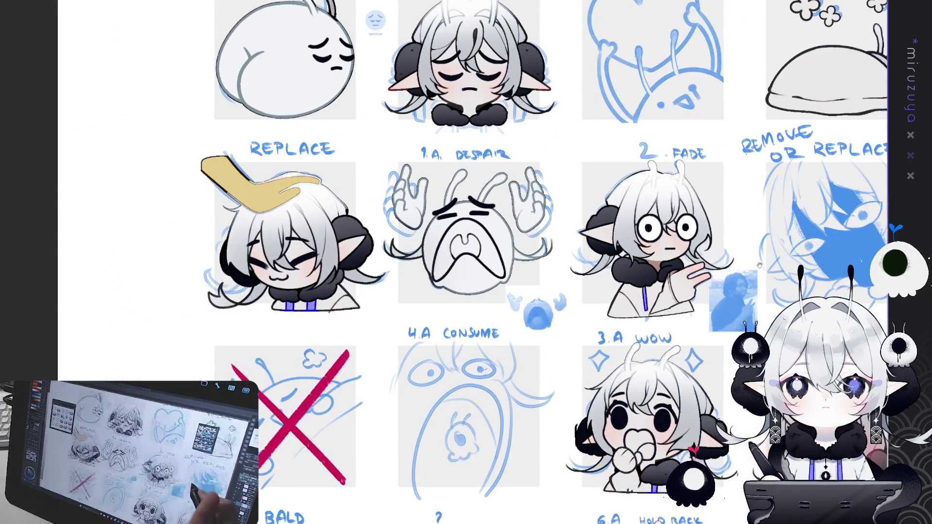
{"action": "scroll", "coordinate": [759, 265], "scroll_direction": "right", "scroll_amount": 8}
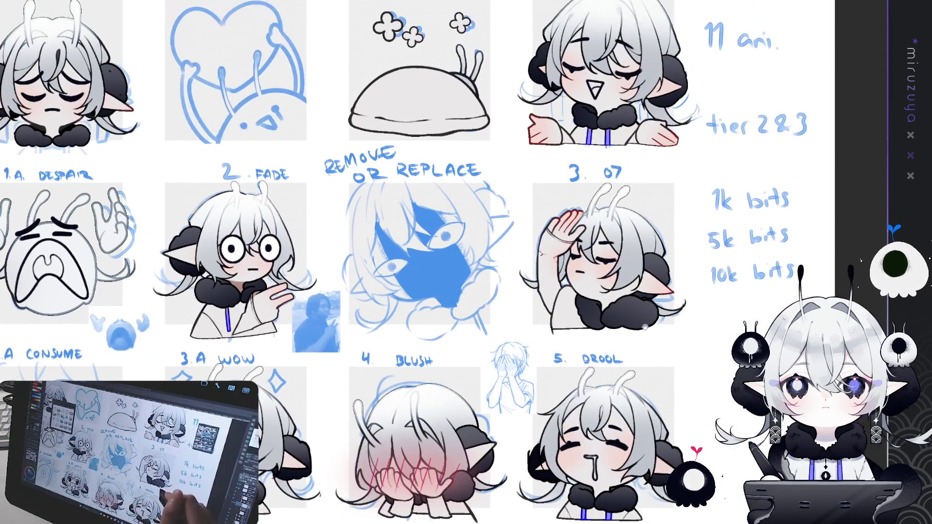
{"action": "scroll", "coordinate": [444, 262], "scroll_direction": "down", "scroll_amount": 3}
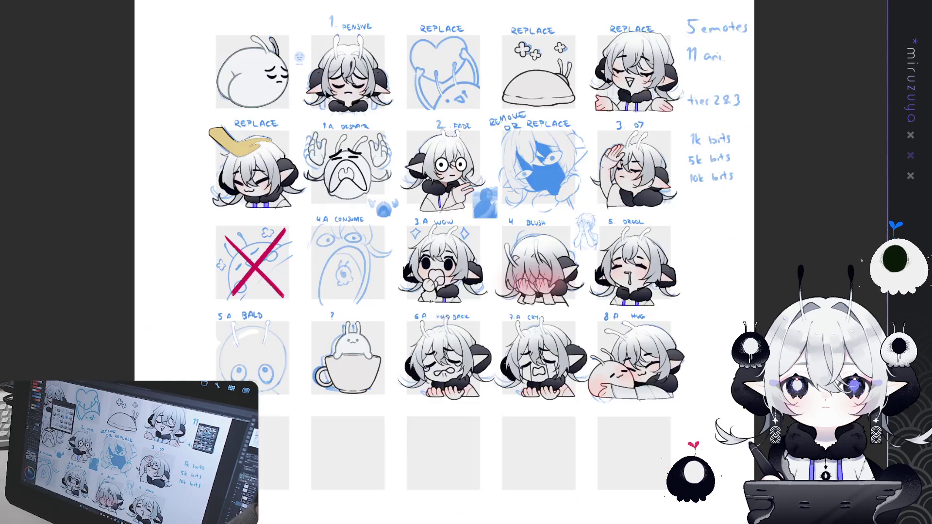
{"action": "scroll", "coordinate": [443, 262], "scroll_direction": "up", "scroll_amount": 3}
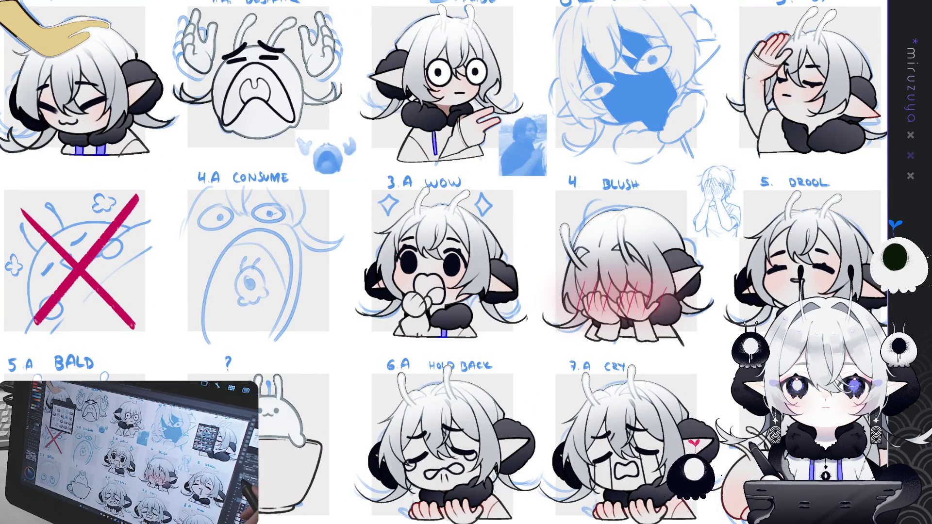
{"action": "scroll", "coordinate": [445, 262], "scroll_direction": "up", "scroll_amount": 4}
{"action": "scroll", "coordinate": [445, 265], "scroll_direction": "up", "scroll_amount": 3}
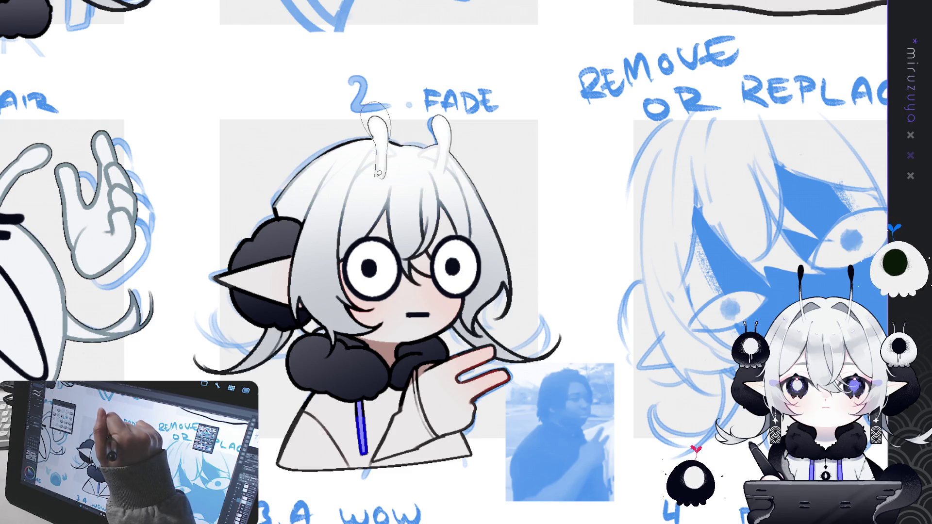
Lasso both 2. FADE antennae and shade them with dark gradient tips.
{"action": "left_click_drag", "start_coordinate": [380, 174], "coordinate": [379, 176]}
{"action": "mouse_move", "coordinate": [427, 145]}
{"action": "left_mouse_down"}
{"action": "mouse_move", "coordinate": [458, 105]}
{"action": "mouse_move", "coordinate": [459, 141]}
{"action": "mouse_move", "coordinate": [440, 175]}
{"action": "left_mouse_up"}
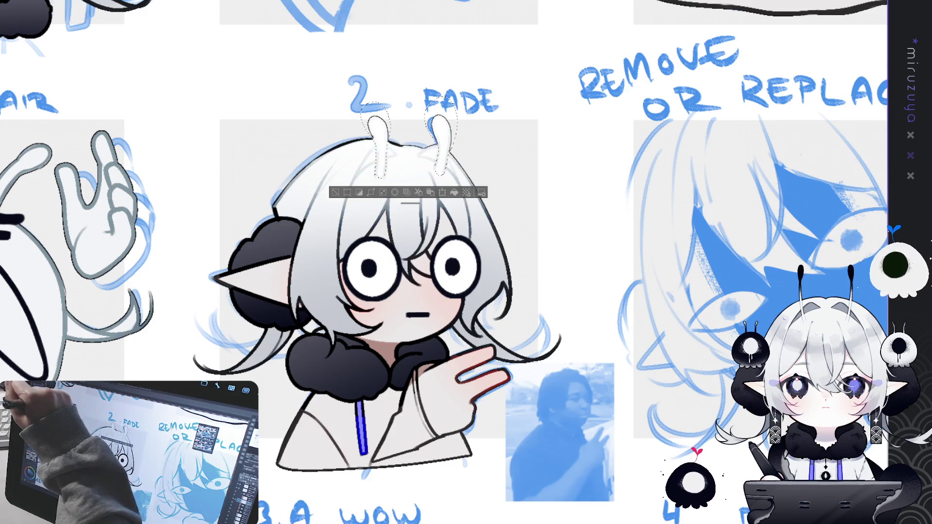
{"action": "left_click_drag", "start_coordinate": [421, 94], "coordinate": [421, 162]}
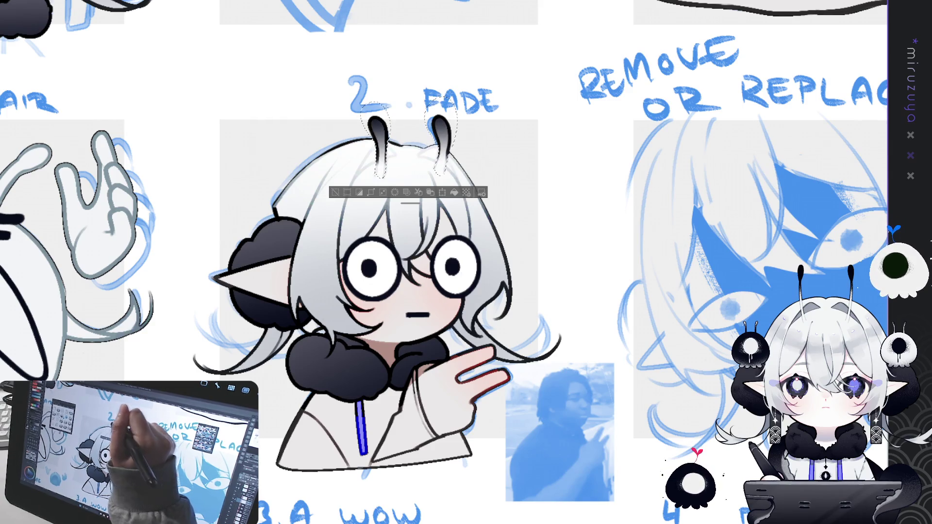
Give the 1. PENSIVE emote's two lassoed antennae dark tips, then deselect.
{"action": "mouse_move", "coordinate": [650, 219]}
{"action": "left_mouse_down"}
{"action": "mouse_move", "coordinate": [389, 240]}
{"action": "mouse_move", "coordinate": [422, 258]}
{"action": "mouse_move", "coordinate": [503, 268]}
{"action": "left_mouse_up"}
{"action": "mouse_move", "coordinate": [357, 134]}
{"action": "left_mouse_down"}
{"action": "mouse_move", "coordinate": [551, 294]}
{"action": "mouse_move", "coordinate": [574, 333]}
{"action": "mouse_move", "coordinate": [751, 476]}
{"action": "left_mouse_up"}
{"action": "left_click_drag", "start_coordinate": [275, 84], "coordinate": [423, 165]}
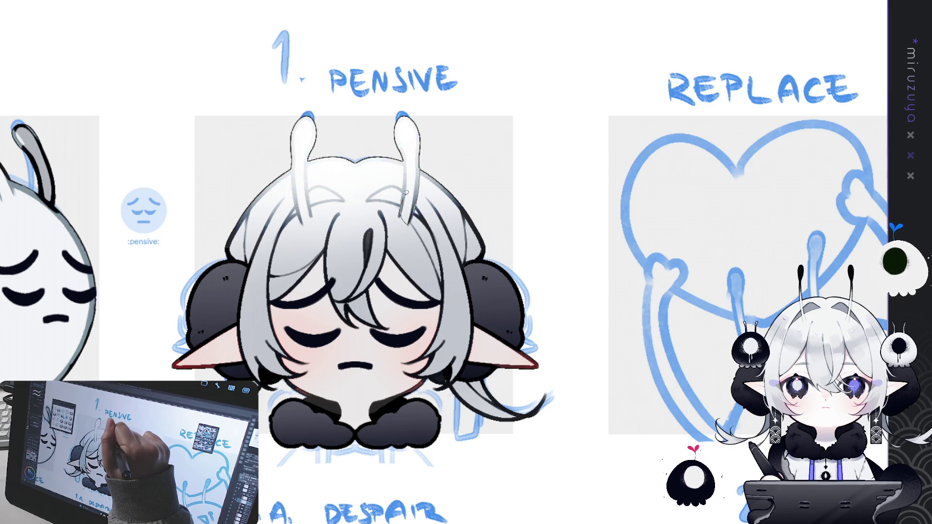
{"action": "left_click_drag", "start_coordinate": [439, 114], "coordinate": [403, 152]}
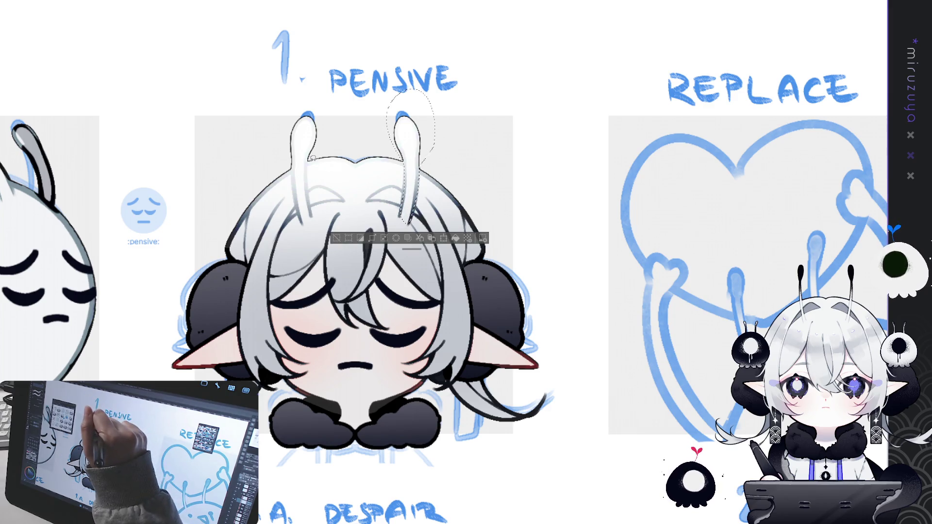
{"action": "mouse_move", "coordinate": [313, 159]}
{"action": "left_mouse_down"}
{"action": "mouse_move", "coordinate": [315, 213]}
{"action": "mouse_move", "coordinate": [302, 224]}
{"action": "mouse_move", "coordinate": [296, 175]}
{"action": "mouse_move", "coordinate": [327, 138]}
{"action": "mouse_move", "coordinate": [365, 208]}
{"action": "left_mouse_up"}
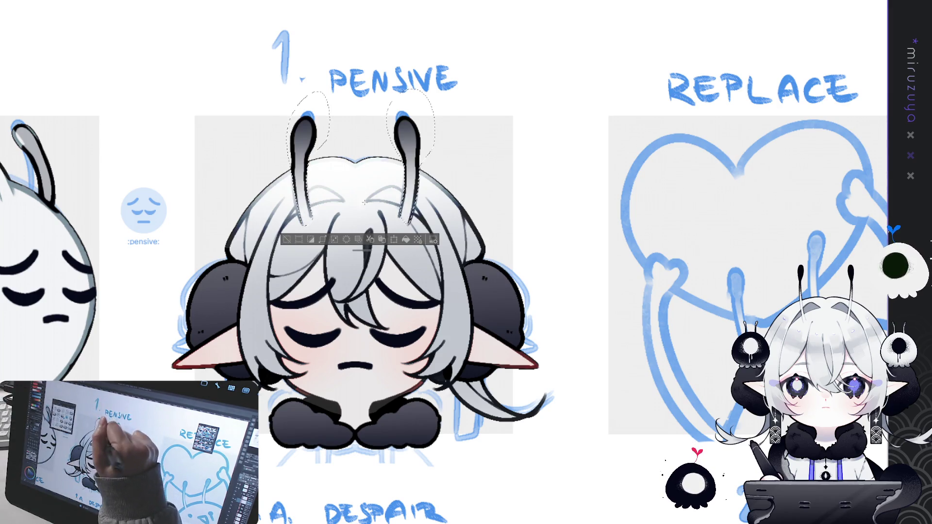
{"action": "key", "text": "ctrl+d"}
Shade the REPLACE bunny's ears with a dark gradient.
{"action": "left_click_drag", "start_coordinate": [392, 309], "coordinate": [741, 290]}
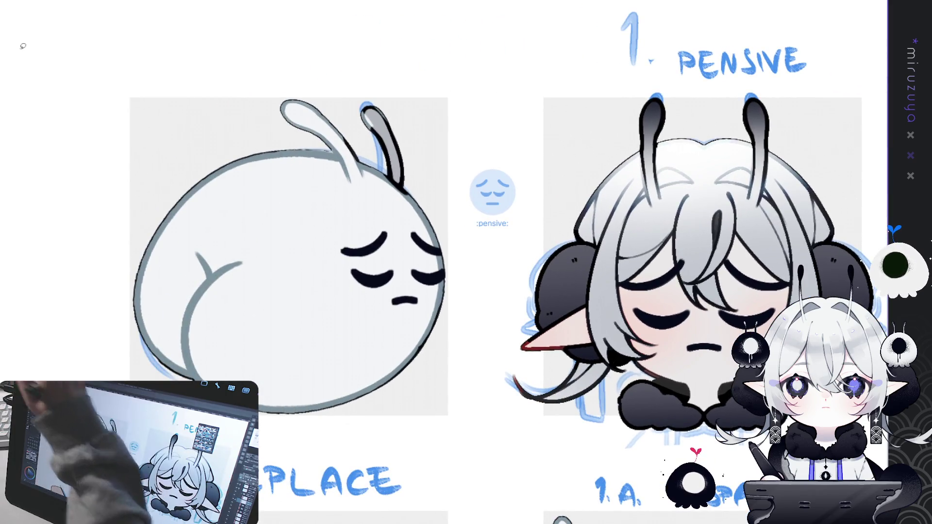
{"action": "mouse_move", "coordinate": [366, 155]}
{"action": "left_mouse_down"}
{"action": "mouse_move", "coordinate": [335, 150]}
{"action": "mouse_move", "coordinate": [364, 49]}
{"action": "mouse_move", "coordinate": [454, 148]}
{"action": "left_mouse_up"}
{"action": "left_click", "coordinate": [353, 121]}
{"action": "key", "text": "ctrl+z"}
{"action": "left_click", "coordinate": [353, 121]}
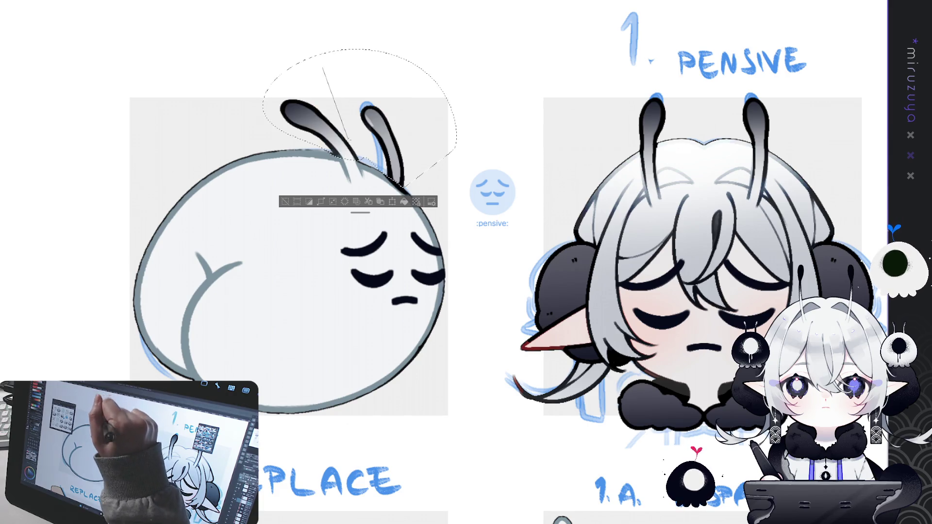
{"action": "left_click_drag", "start_coordinate": [373, 154], "coordinate": [372, 146]}
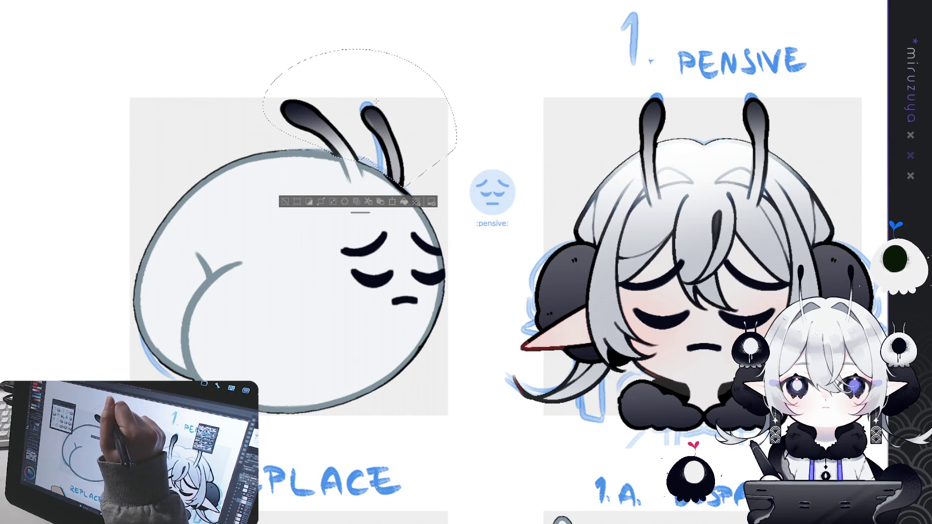
{"action": "left_click", "coordinate": [284, 202]}
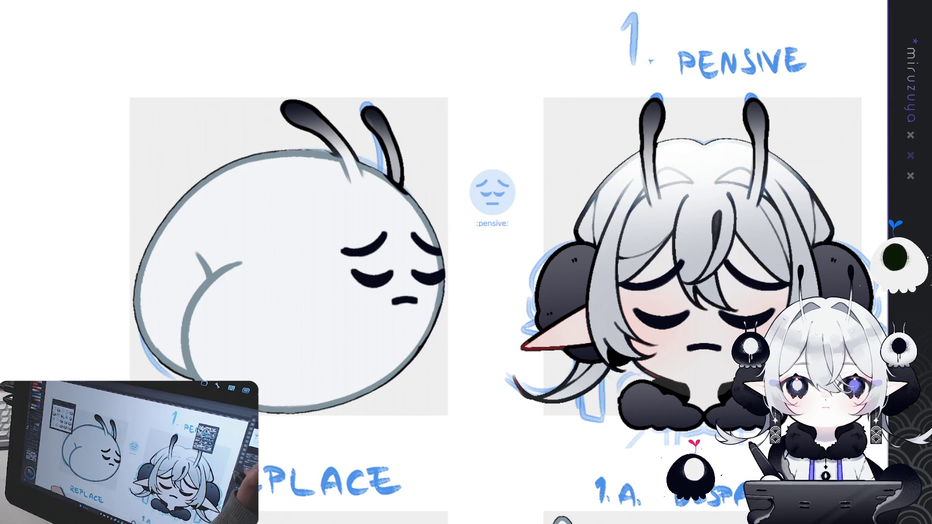
Lasso the blanket bunny's ears and give them dark gradient tips.
{"action": "scroll", "coordinate": [466, 262], "scroll_direction": "right", "scroll_amount": 10}
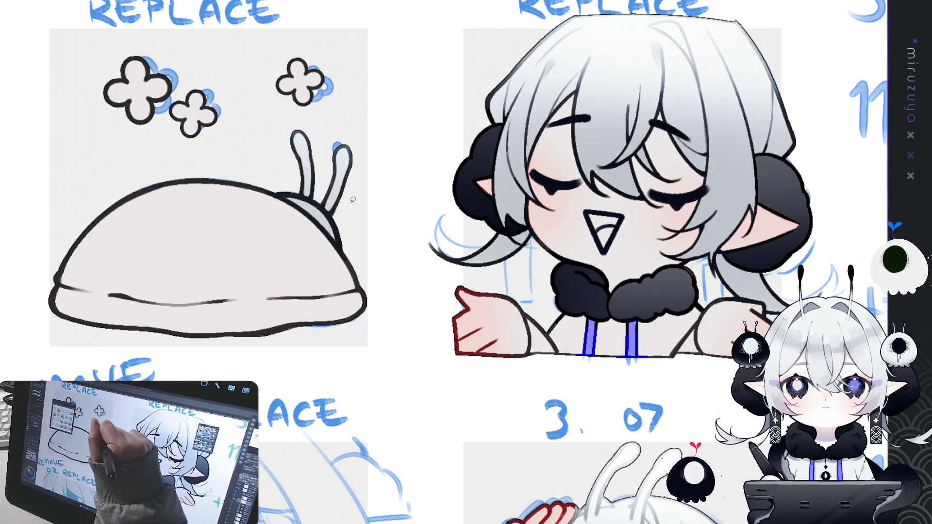
{"action": "left_click_drag", "start_coordinate": [334, 214], "coordinate": [313, 198]}
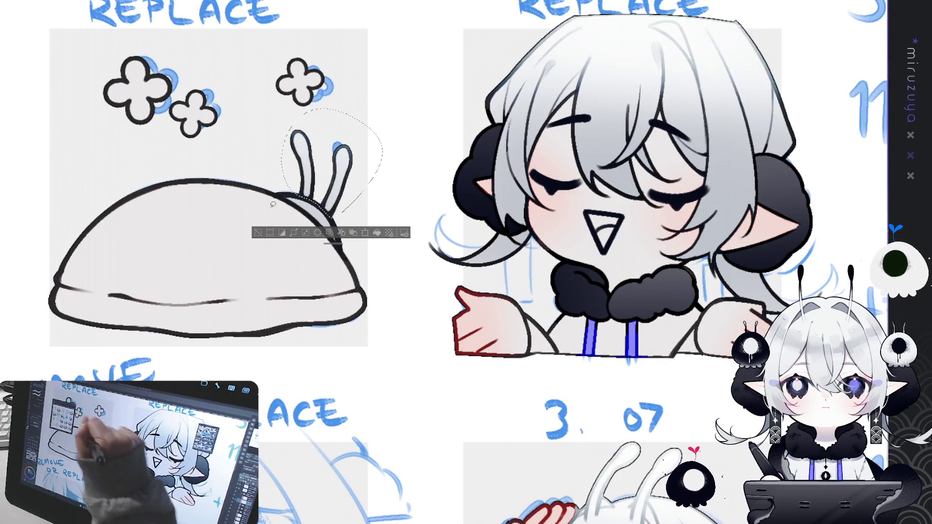
{"action": "left_click_drag", "start_coordinate": [329, 133], "coordinate": [325, 199]}
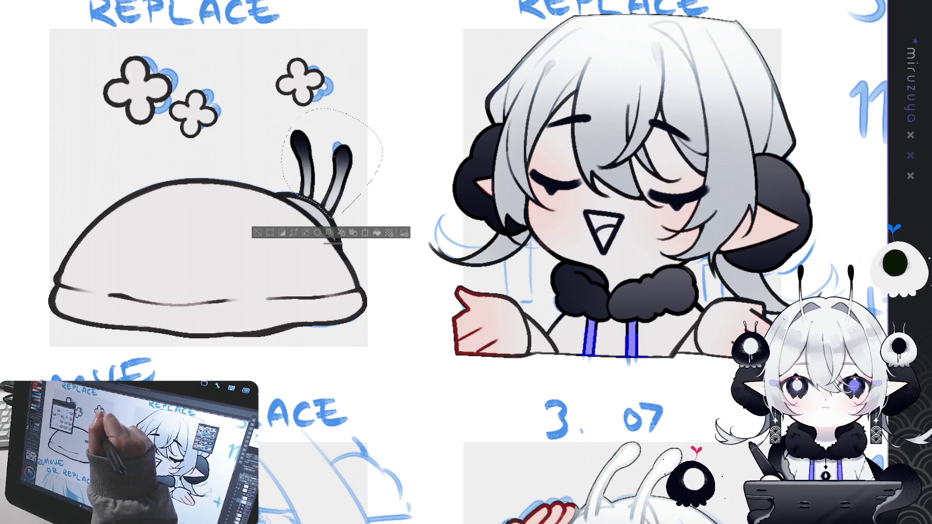
Lasso both 3. 07 antennae and apply a dark-to-transparent gradient from the tips.
{"action": "mouse_move", "coordinate": [654, 489]}
{"action": "left_mouse_down"}
{"action": "mouse_move", "coordinate": [655, 285]}
{"action": "mouse_move", "coordinate": [523, 183]}
{"action": "left_mouse_up"}
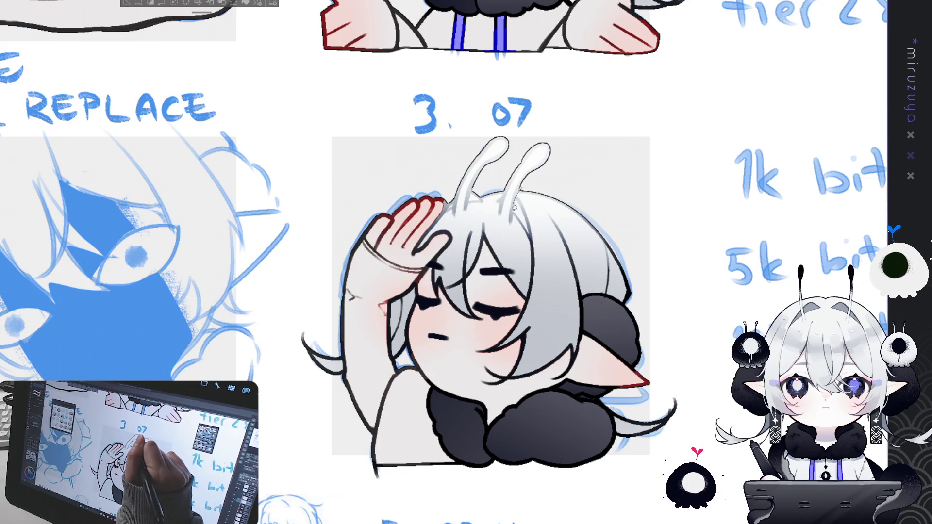
{"action": "left_click_drag", "start_coordinate": [510, 167], "coordinate": [500, 191]}
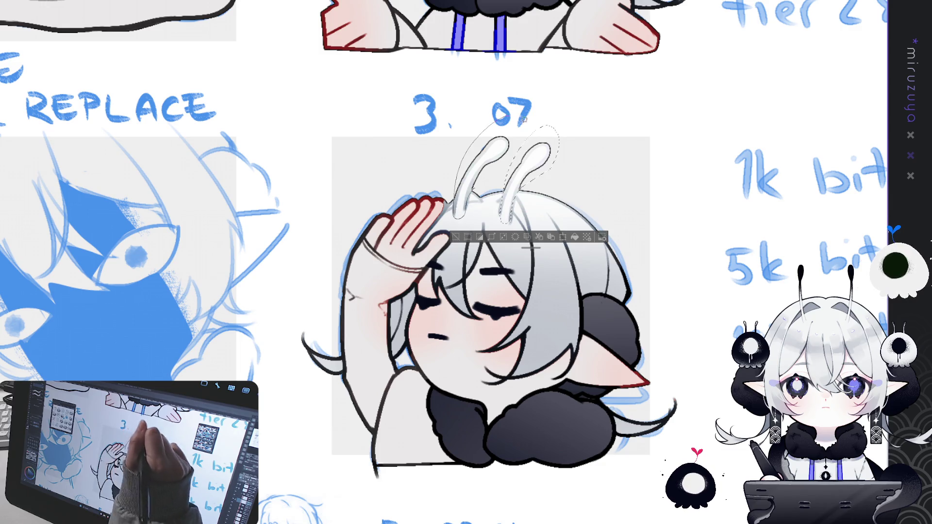
{"action": "left_click_drag", "start_coordinate": [505, 136], "coordinate": [461, 214]}
{"action": "left_click_drag", "start_coordinate": [505, 141], "coordinate": [505, 209]}
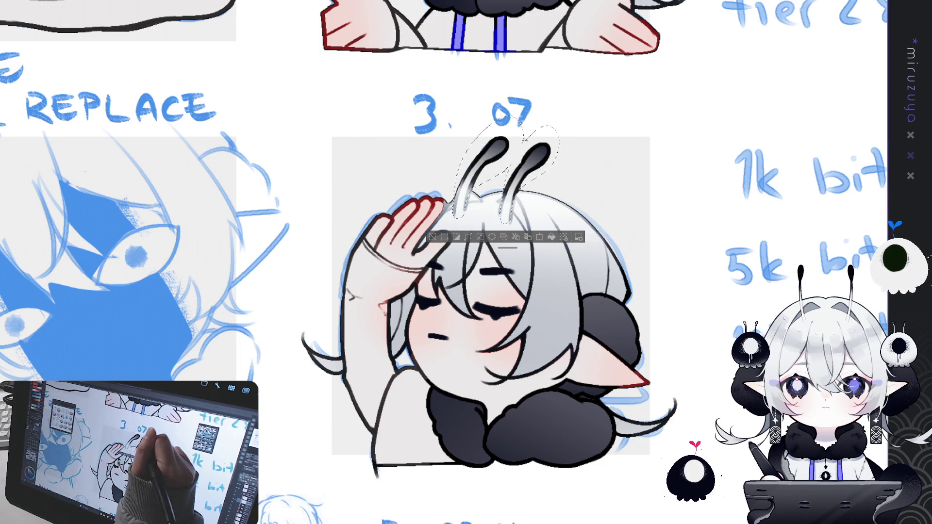
{"action": "mouse_move", "coordinate": [528, 131]}
{"action": "left_mouse_down"}
{"action": "mouse_move", "coordinate": [517, 128]}
{"action": "mouse_move", "coordinate": [545, 137]}
{"action": "left_mouse_up"}
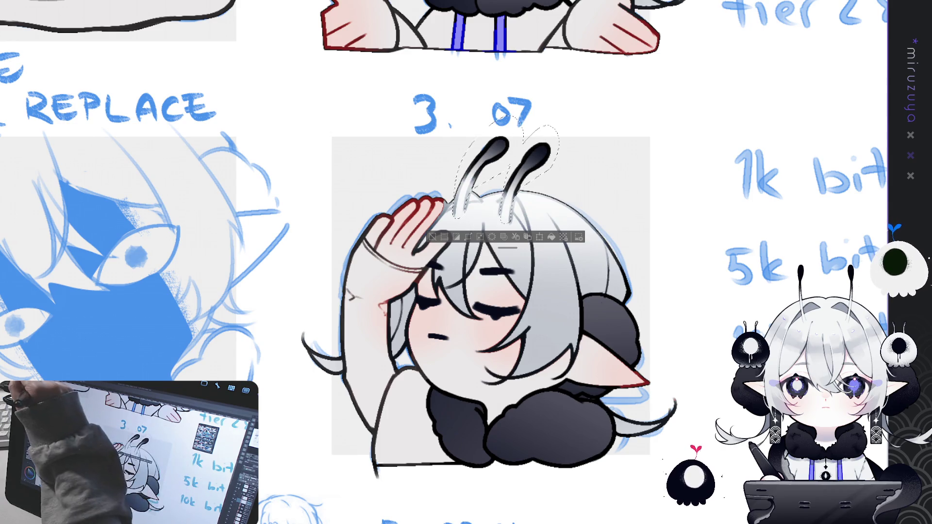
{"action": "left_click", "coordinate": [401, 97]}
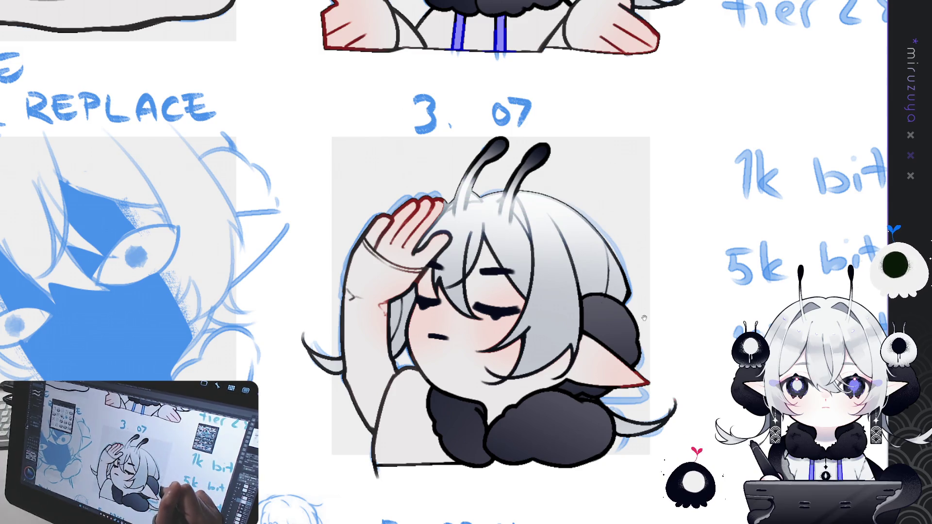
Clear and redo the Drool emote's antennae with dark gradient tips.
{"action": "scroll", "coordinate": [641, 220], "scroll_direction": "down", "scroll_amount": 6}
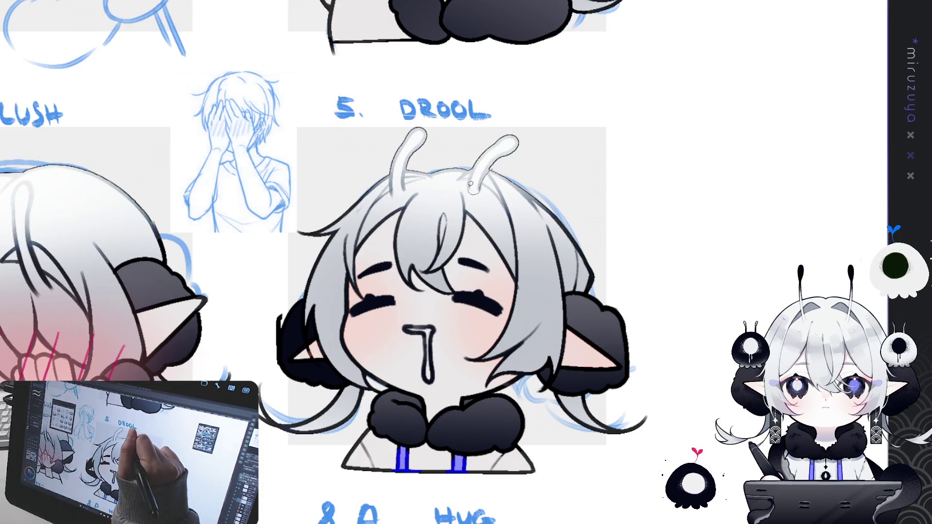
{"action": "left_click_drag", "start_coordinate": [510, 121], "coordinate": [507, 124]}
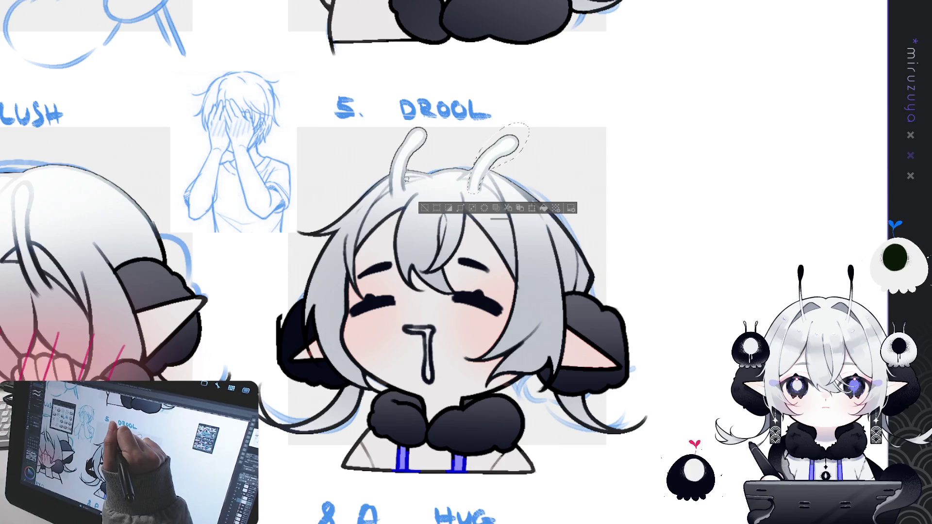
{"action": "left_click_drag", "start_coordinate": [401, 132], "coordinate": [403, 130]}
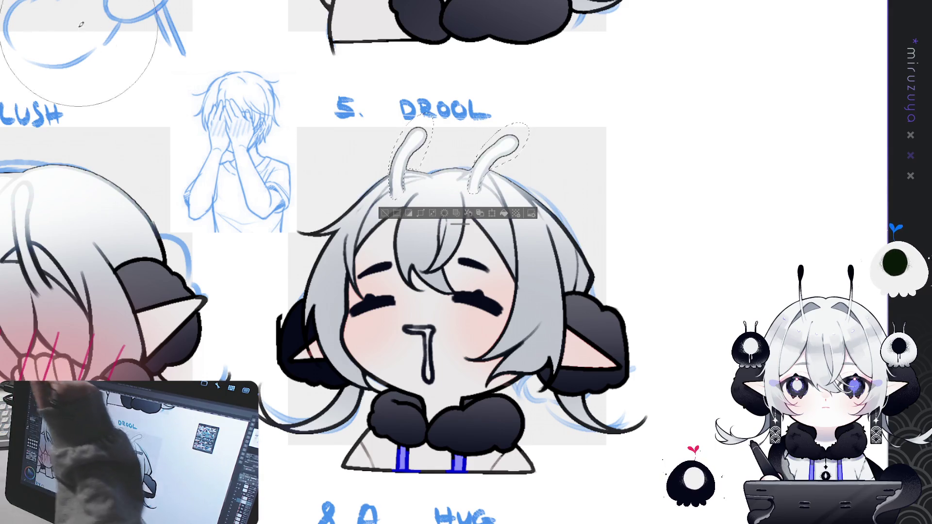
{"action": "key", "text": "Delete"}
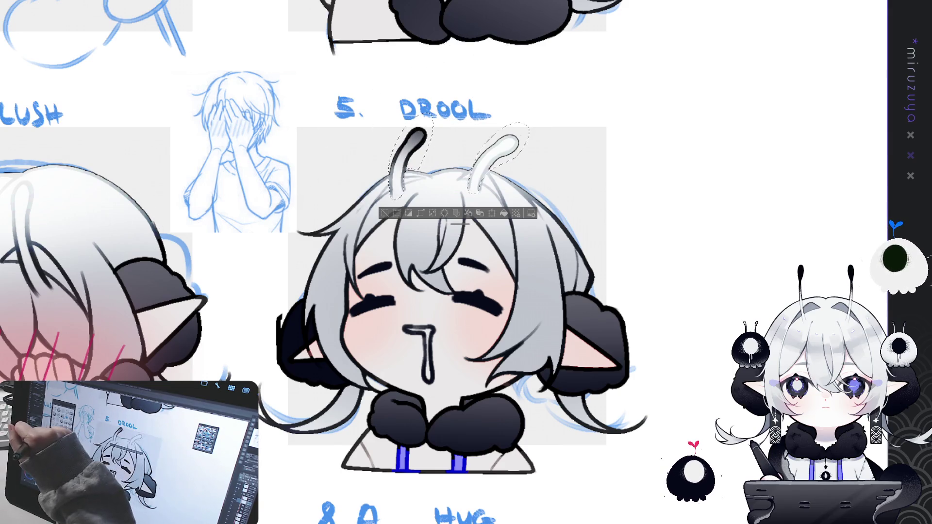
{"action": "left_click_drag", "start_coordinate": [506, 125], "coordinate": [512, 132]}
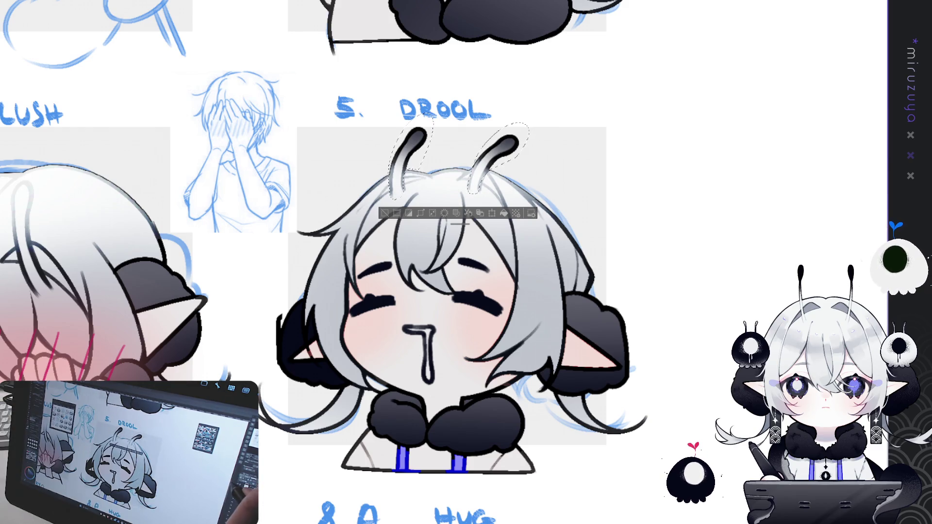
{"action": "key", "text": "ctrl+d"}
{"action": "left_click_drag", "start_coordinate": [476, 226], "coordinate": [278, 179]}
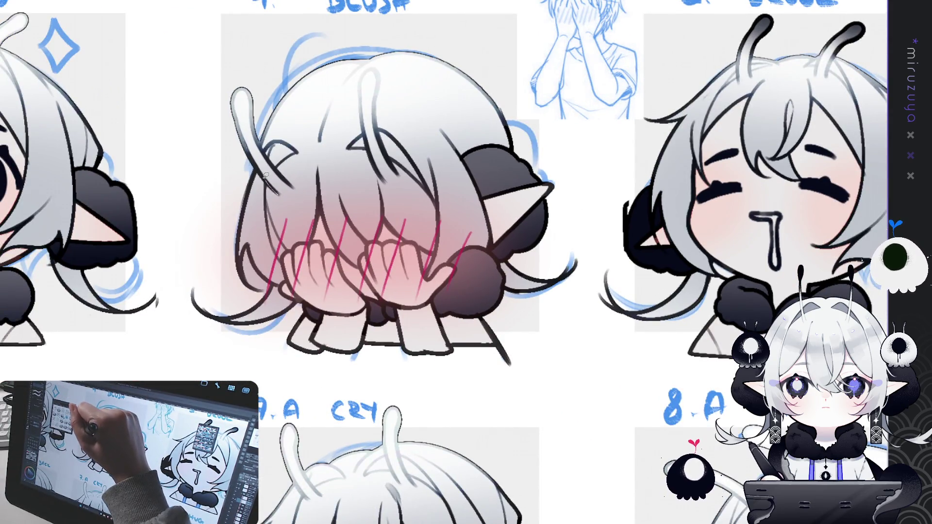
Lasso both 4. BLUSH antennae and apply a black-to-white gradient with dark tips.
{"action": "left_click_drag", "start_coordinate": [225, 114], "coordinate": [261, 96]}
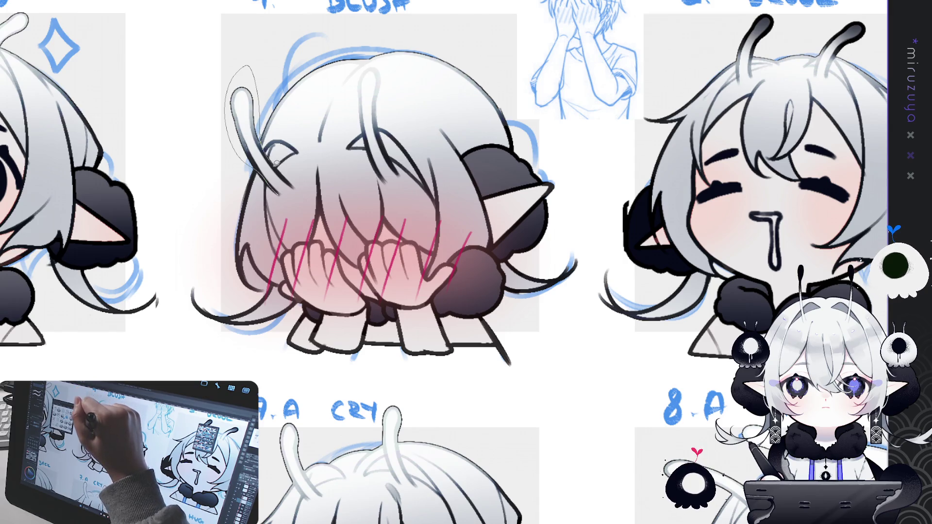
{"action": "left_click_drag", "start_coordinate": [295, 191], "coordinate": [292, 192]}
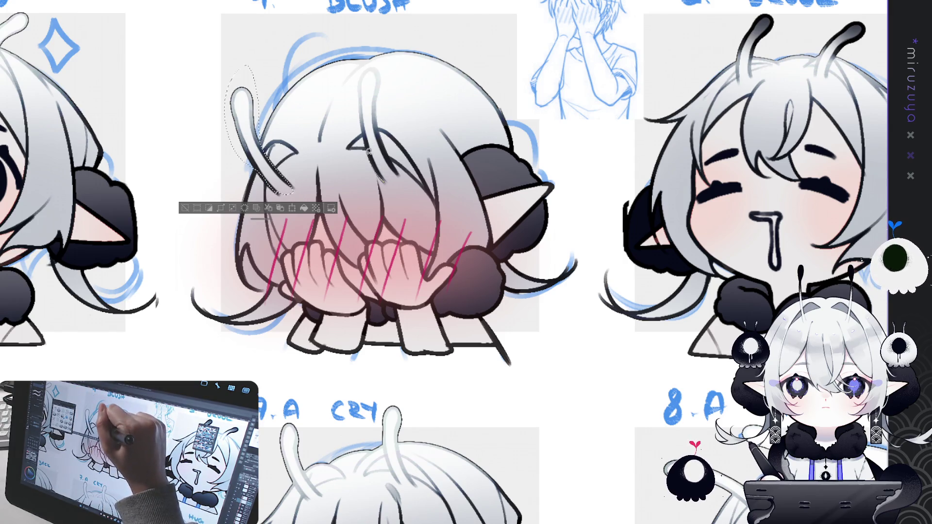
{"action": "left_click_drag", "start_coordinate": [362, 112], "coordinate": [366, 69]}
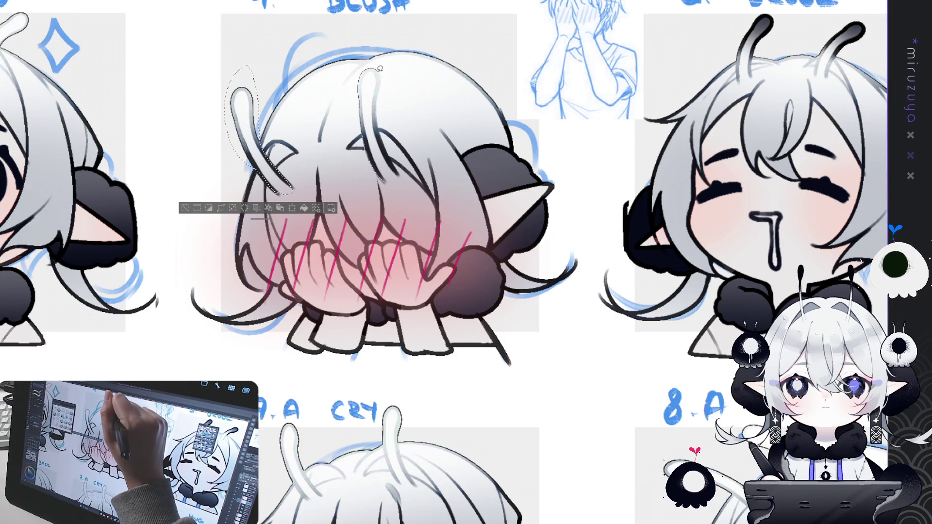
{"action": "left_click_drag", "start_coordinate": [397, 165], "coordinate": [391, 182]}
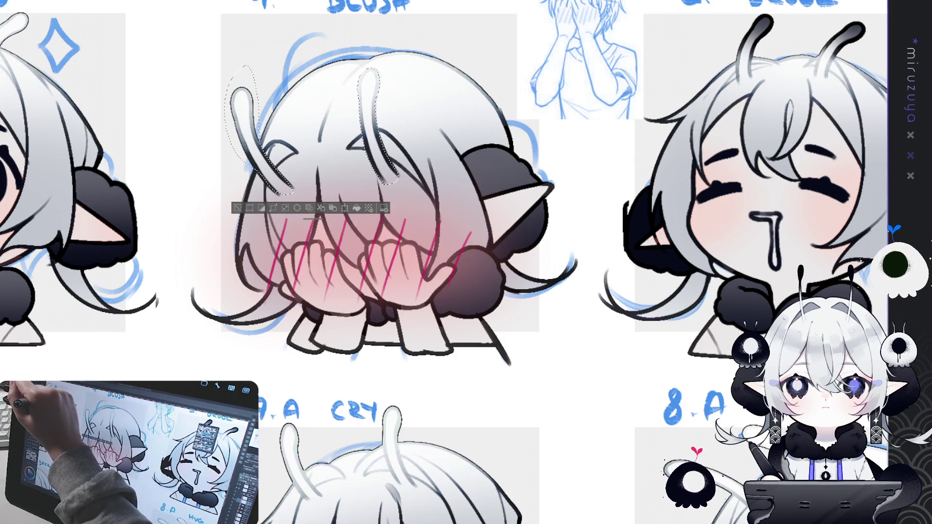
{"action": "key", "text": "ctrl+z"}
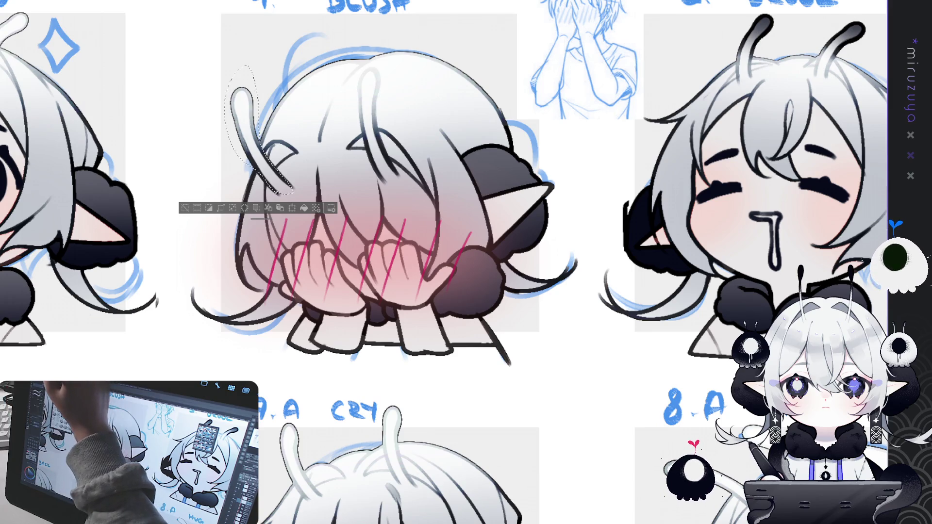
{"action": "key", "text": "ctrl+y"}
{"action": "left_click_drag", "start_coordinate": [323, 51], "coordinate": [323, 141]}
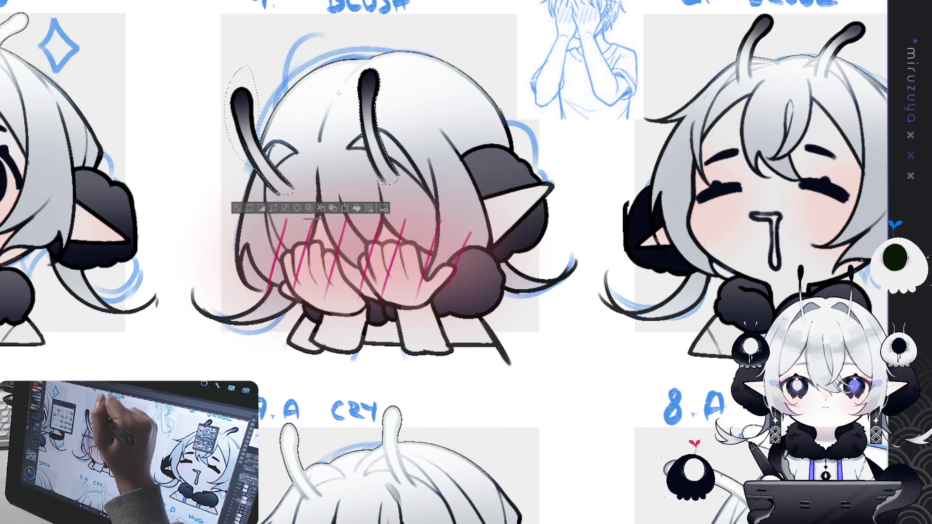
{"action": "left_click_drag", "start_coordinate": [322, 35], "coordinate": [335, 130]}
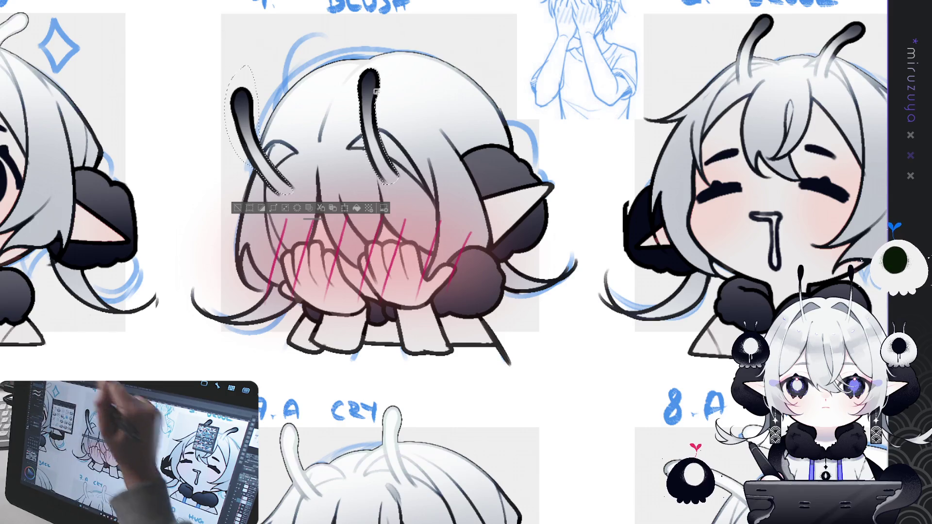
{"action": "key", "text": "ctrl+d"}
Lasso the 3.A WOW antennae and airbrush their tips dark.
{"action": "left_click_drag", "start_coordinate": [416, 116], "coordinate": [661, 125]}
{"action": "left_click_drag", "start_coordinate": [245, 40], "coordinate": [438, 57]}
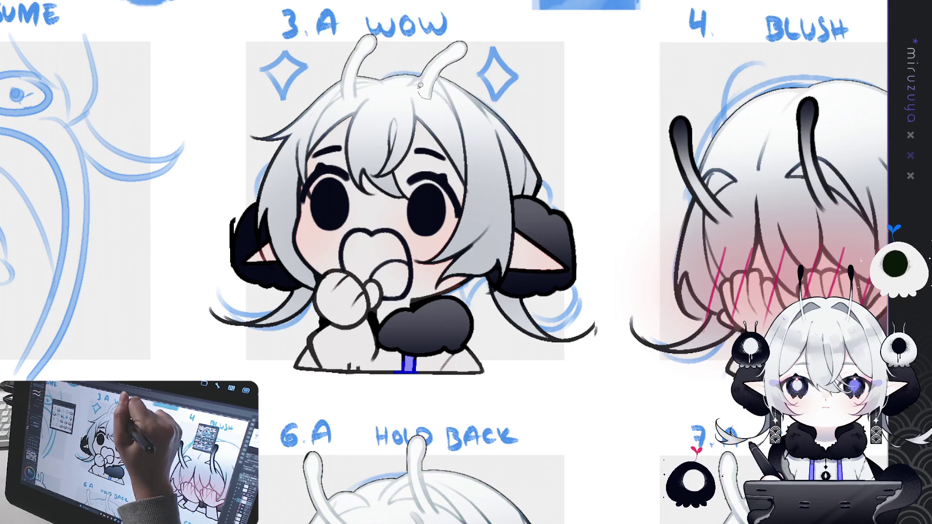
{"action": "left_click_drag", "start_coordinate": [479, 51], "coordinate": [451, 73]}
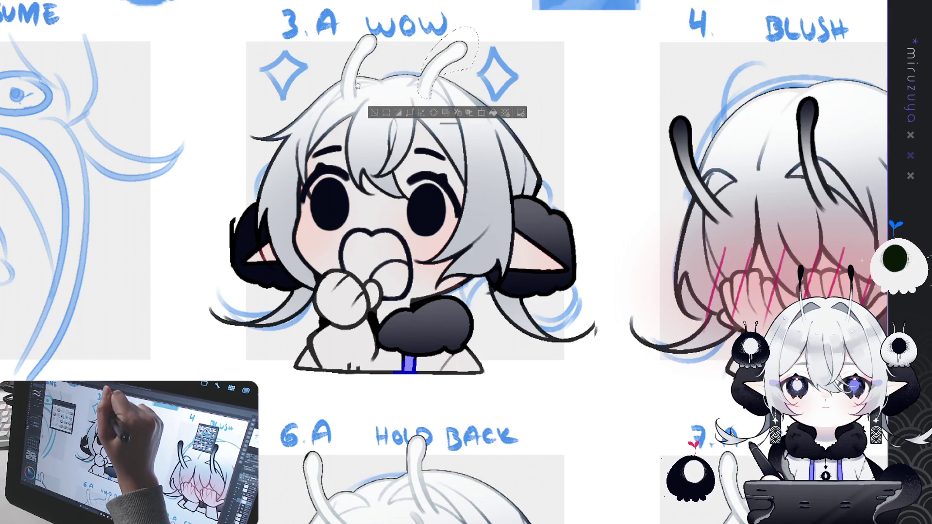
{"action": "mouse_move", "coordinate": [372, 13]}
{"action": "left_mouse_down"}
{"action": "mouse_move", "coordinate": [375, 35]}
{"action": "mouse_move", "coordinate": [381, 30]}
{"action": "left_mouse_up"}
{"action": "left_click_drag", "start_coordinate": [454, 39], "coordinate": [462, 37]}
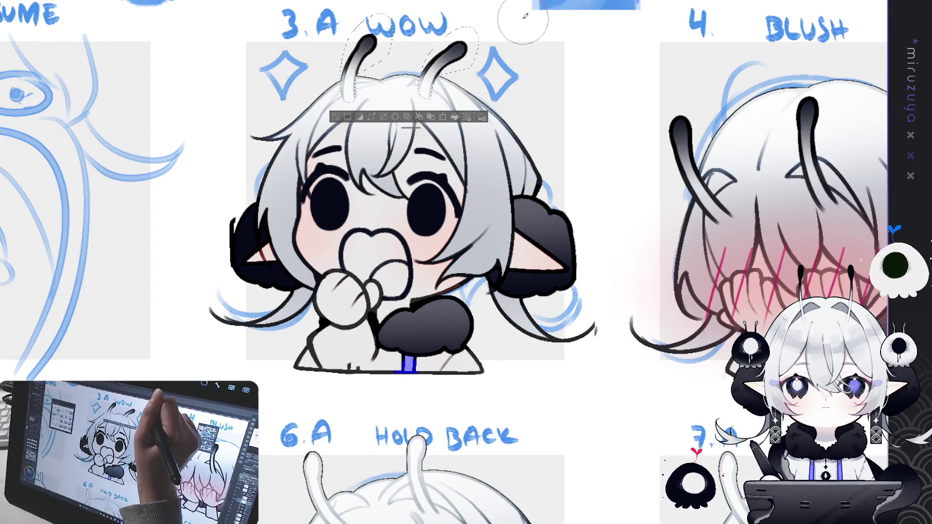
{"action": "left_click", "coordinate": [335, 116]}
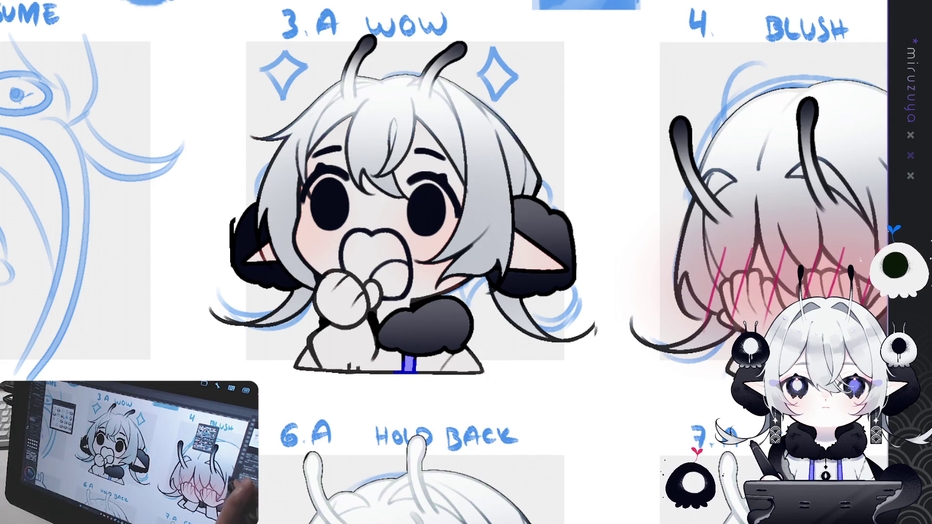
{"action": "left_click_drag", "start_coordinate": [437, 292], "coordinate": [490, 233]}
{"action": "left_click_drag", "start_coordinate": [242, 194], "coordinate": [525, 267]}
{"action": "left_click_drag", "start_coordinate": [388, 73], "coordinate": [485, 432]}
{"action": "mouse_move", "coordinate": [490, 261]}
{"action": "left_mouse_down"}
{"action": "mouse_move", "coordinate": [564, 302]}
{"action": "mouse_move", "coordinate": [753, 340]}
{"action": "left_mouse_up"}
{"action": "mouse_move", "coordinate": [728, 145]}
{"action": "left_mouse_down"}
{"action": "mouse_move", "coordinate": [519, 393]}
{"action": "mouse_move", "coordinate": [333, 184]}
{"action": "mouse_move", "coordinate": [393, 194]}
{"action": "mouse_move", "coordinate": [422, 180]}
{"action": "mouse_move", "coordinate": [639, 180]}
{"action": "left_mouse_up"}
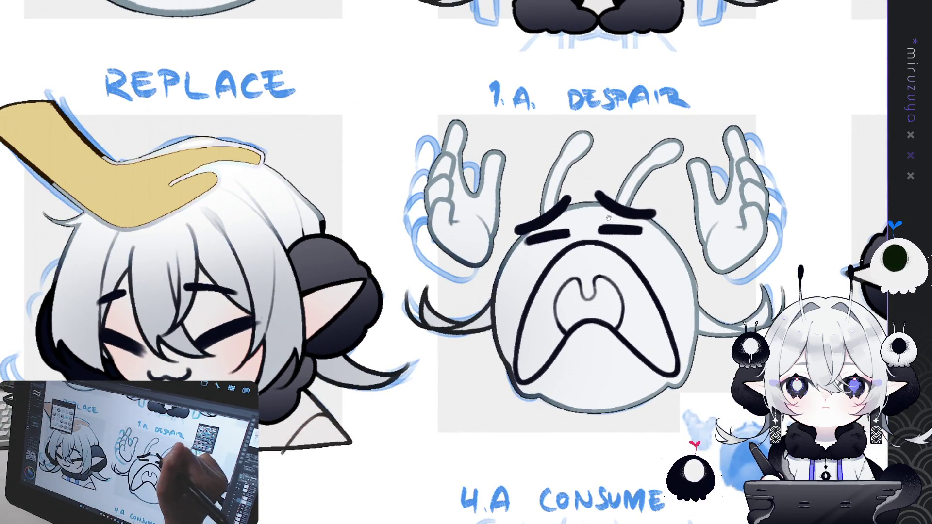
Lasso the 1.A DESPAIR antennae and airbrush their tips dark.
{"action": "left_click_drag", "start_coordinate": [612, 216], "coordinate": [742, 156]}
{"action": "left_click_drag", "start_coordinate": [656, 145], "coordinate": [342, 166]}
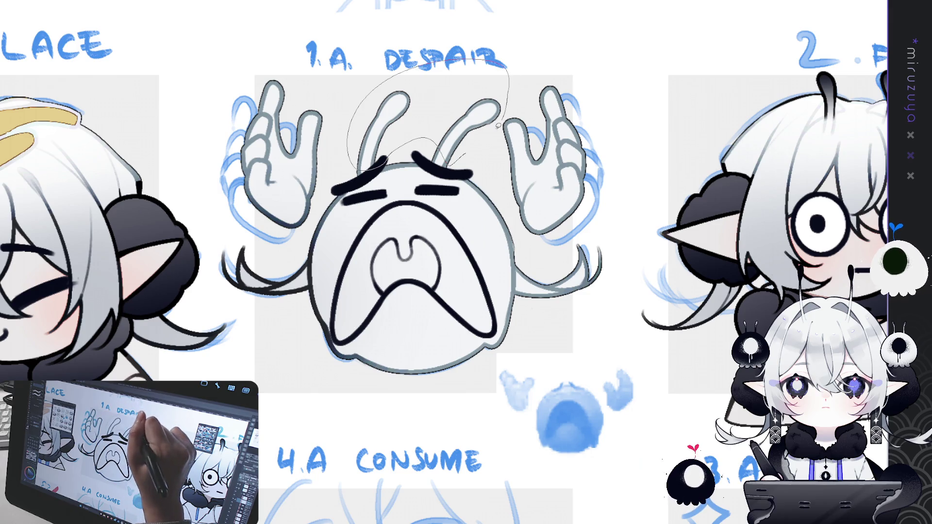
{"action": "left_click_drag", "start_coordinate": [501, 123], "coordinate": [464, 152]}
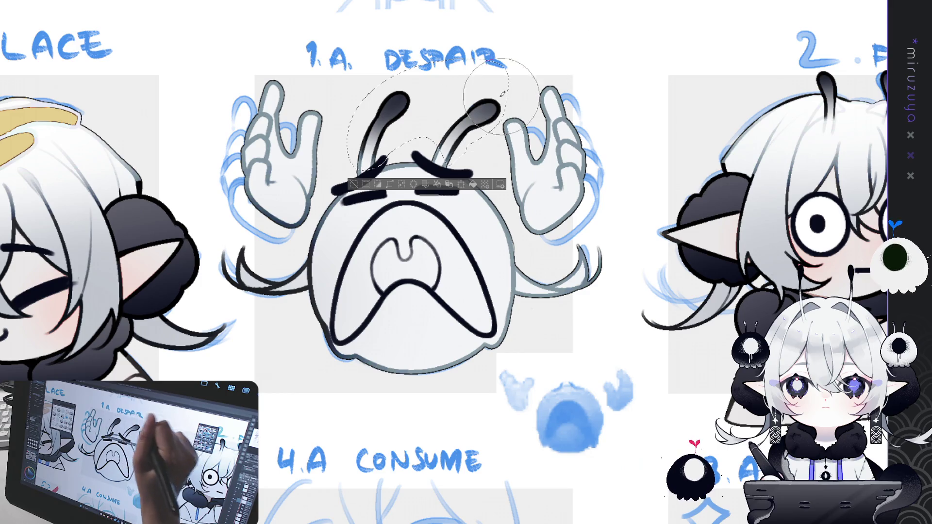
{"action": "left_click_drag", "start_coordinate": [353, 188], "coordinate": [353, 399]}
{"action": "left_click_drag", "start_coordinate": [369, 243], "coordinate": [422, 355]}
{"action": "left_click_drag", "start_coordinate": [422, 194], "coordinate": [421, 338]}
{"action": "left_click_drag", "start_coordinate": [340, 292], "coordinate": [554, 292]}
{"action": "left_click_drag", "start_coordinate": [598, 345], "coordinate": [130, 365]}
{"action": "mouse_move", "coordinate": [242, 437]}
{"action": "left_mouse_down"}
{"action": "mouse_move", "coordinate": [129, 49]}
{"action": "mouse_move", "coordinate": [378, 325]}
{"action": "mouse_move", "coordinate": [491, 372]}
{"action": "left_mouse_up"}
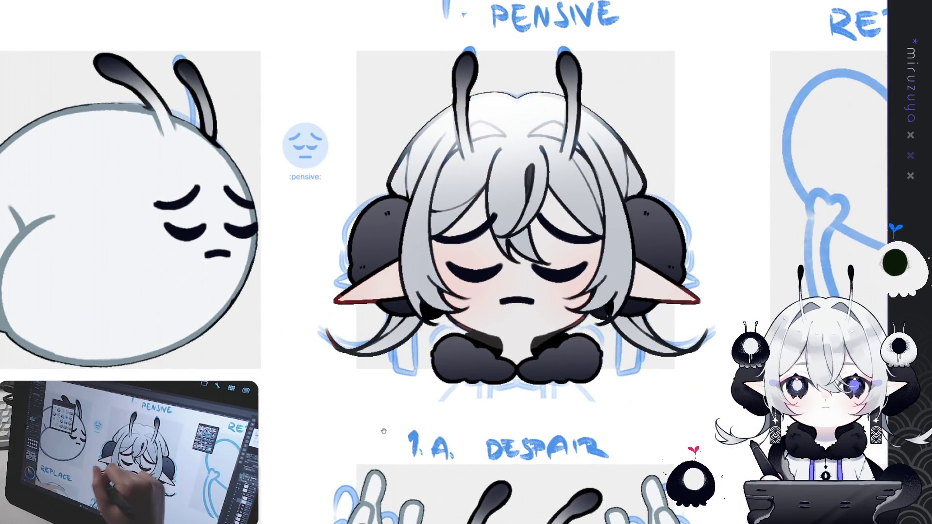
{"action": "left_click_drag", "start_coordinate": [385, 418], "coordinate": [574, 49]}
{"action": "left_click_drag", "start_coordinate": [437, 73], "coordinate": [481, 413]}
{"action": "mouse_move", "coordinate": [584, 505]}
{"action": "left_mouse_down"}
{"action": "mouse_move", "coordinate": [625, 273]}
{"action": "mouse_move", "coordinate": [579, 118]}
{"action": "left_mouse_up"}
Give the teacup bunny's ears a dark gradient and deselect.
{"action": "mouse_move", "coordinate": [530, 293]}
{"action": "left_mouse_down"}
{"action": "mouse_move", "coordinate": [228, 190]}
{"action": "mouse_move", "coordinate": [389, 160]}
{"action": "mouse_move", "coordinate": [252, 81]}
{"action": "left_mouse_up"}
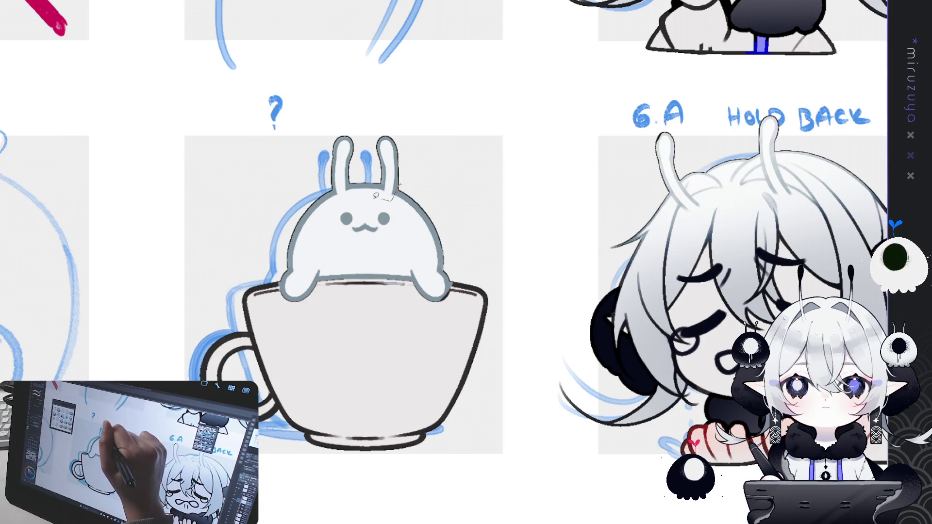
{"action": "left_click_drag", "start_coordinate": [410, 166], "coordinate": [326, 155]}
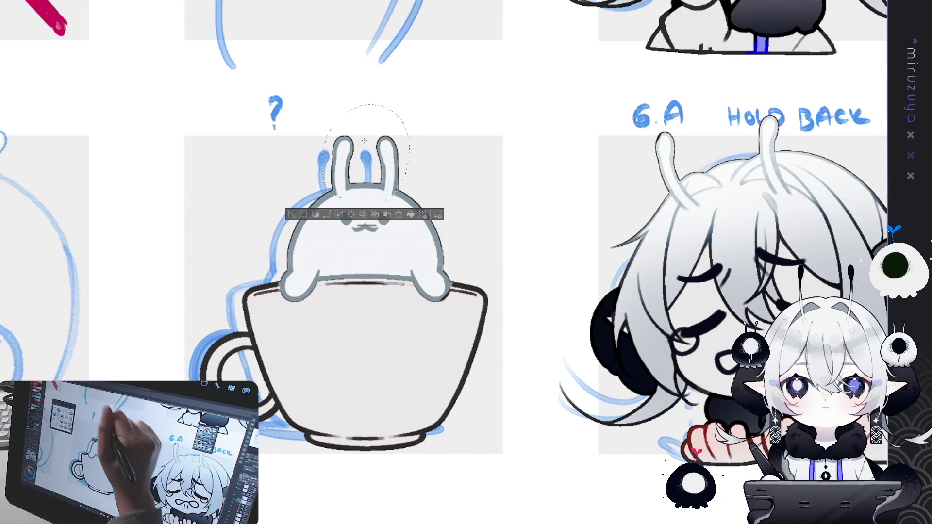
{"action": "left_click_drag", "start_coordinate": [367, 129], "coordinate": [367, 195]}
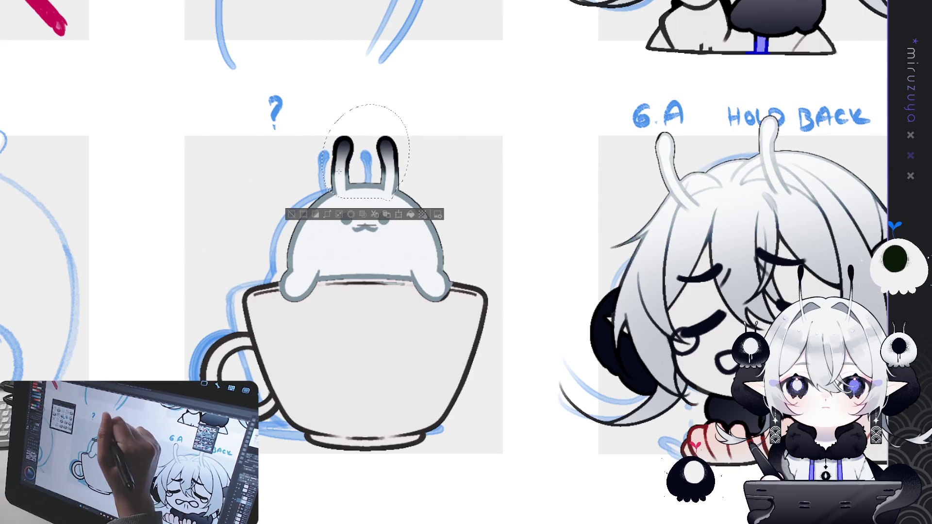
{"action": "key", "text": "ctrl+d"}
{"action": "left_click_drag", "start_coordinate": [690, 126], "coordinate": [394, 137]}
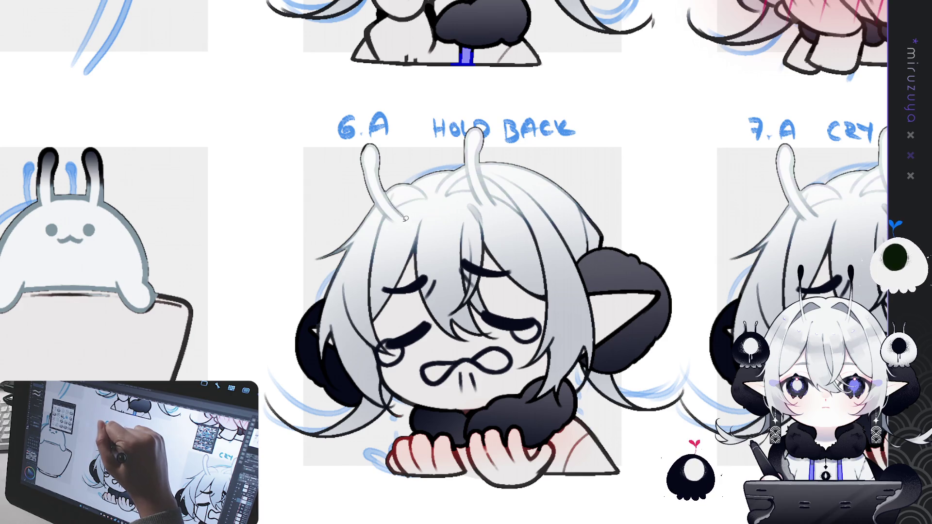
Lasso the 6.A HOLD BACK antennae and apply a dark-tipped gradient.
{"action": "mouse_move", "coordinate": [383, 212]}
{"action": "left_mouse_down"}
{"action": "mouse_move", "coordinate": [361, 140]}
{"action": "mouse_move", "coordinate": [398, 219]}
{"action": "left_mouse_up"}
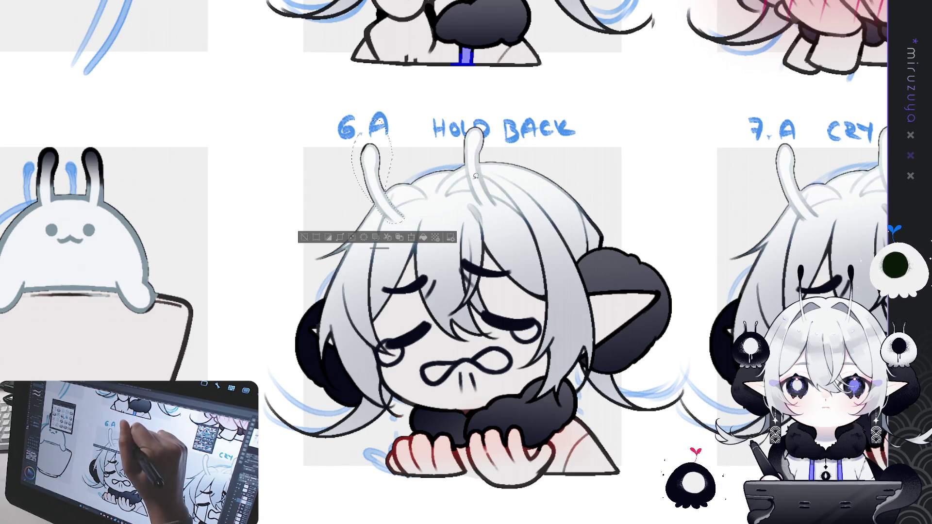
{"action": "mouse_move", "coordinate": [492, 190]}
{"action": "left_mouse_down"}
{"action": "mouse_move", "coordinate": [481, 114]}
{"action": "mouse_move", "coordinate": [459, 160]}
{"action": "mouse_move", "coordinate": [491, 209]}
{"action": "left_mouse_up"}
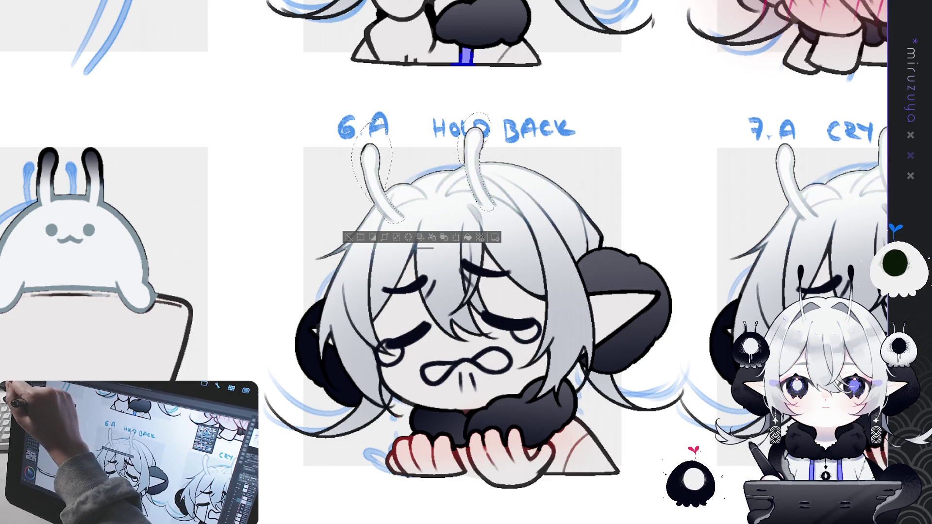
{"action": "left_click_drag", "start_coordinate": [473, 131], "coordinate": [474, 179]}
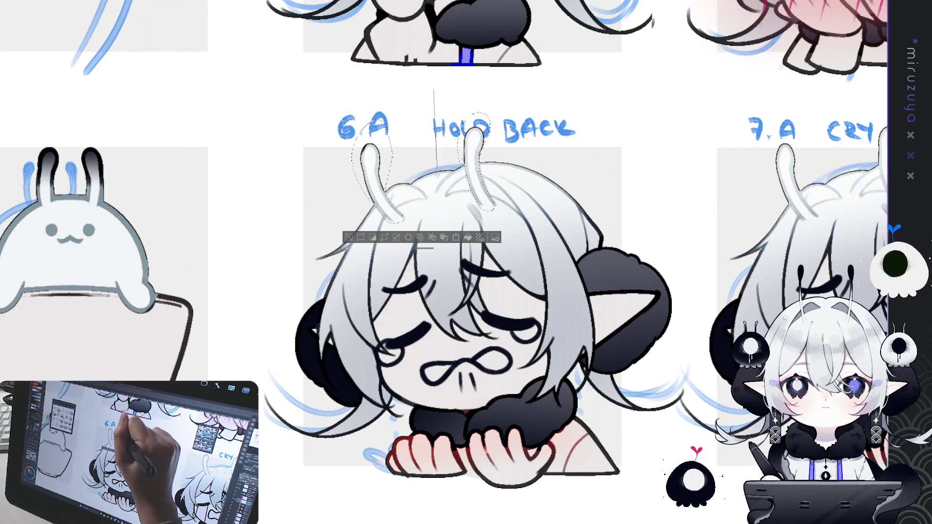
{"action": "left_click_drag", "start_coordinate": [437, 121], "coordinate": [441, 193]}
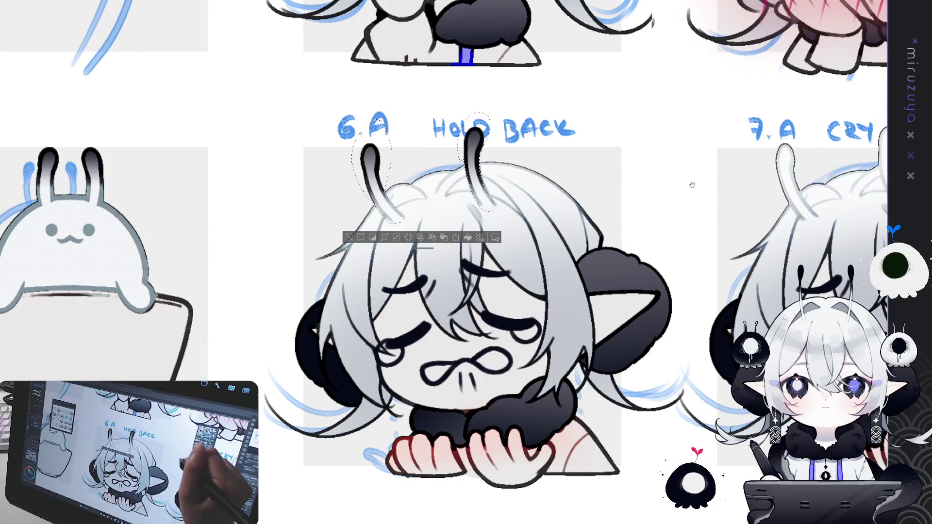
Lasso the 7.A CRY antennae and shade them dark-to-light.
{"action": "left_click_drag", "start_coordinate": [728, 194], "coordinate": [418, 153]}
{"action": "left_click_drag", "start_coordinate": [585, 198], "coordinate": [424, 94]}
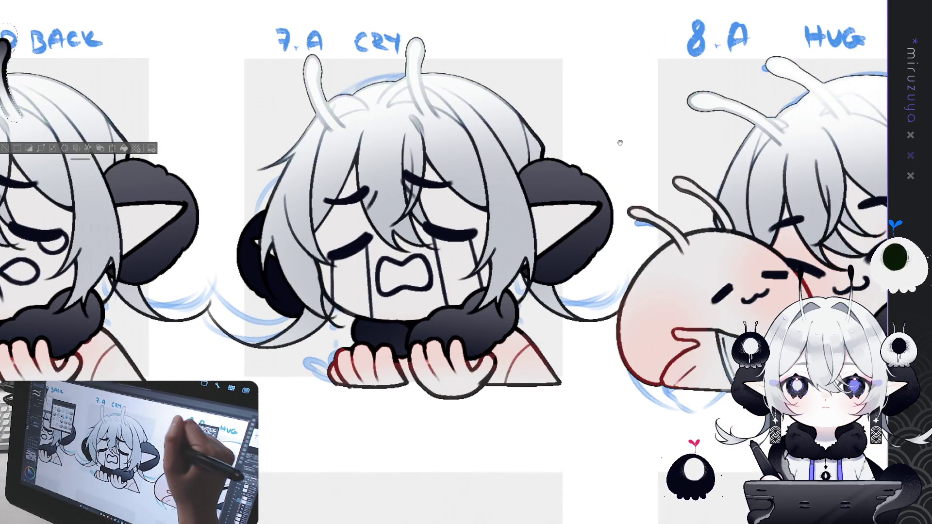
{"action": "left_click_drag", "start_coordinate": [319, 89], "coordinate": [319, 138]}
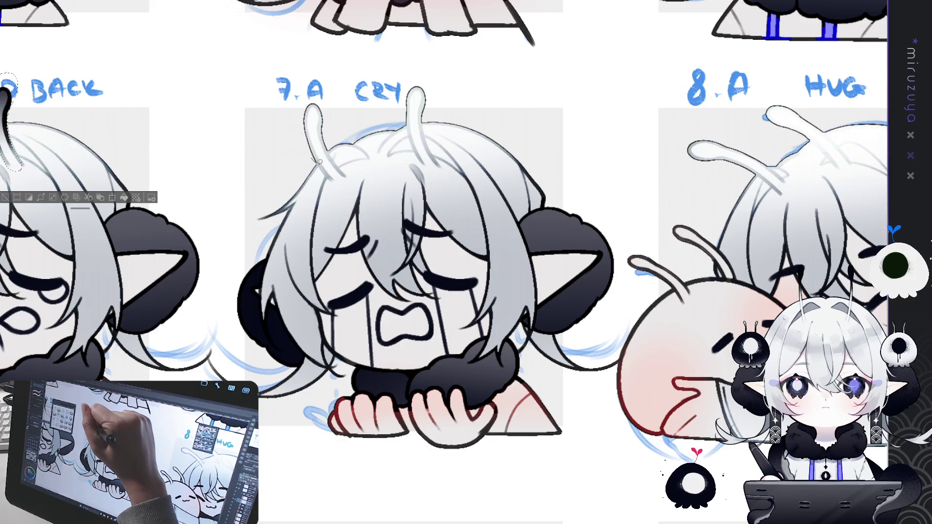
{"action": "mouse_move", "coordinate": [339, 179]}
{"action": "left_mouse_down"}
{"action": "mouse_move", "coordinate": [331, 141]}
{"action": "mouse_move", "coordinate": [342, 180]}
{"action": "left_mouse_up"}
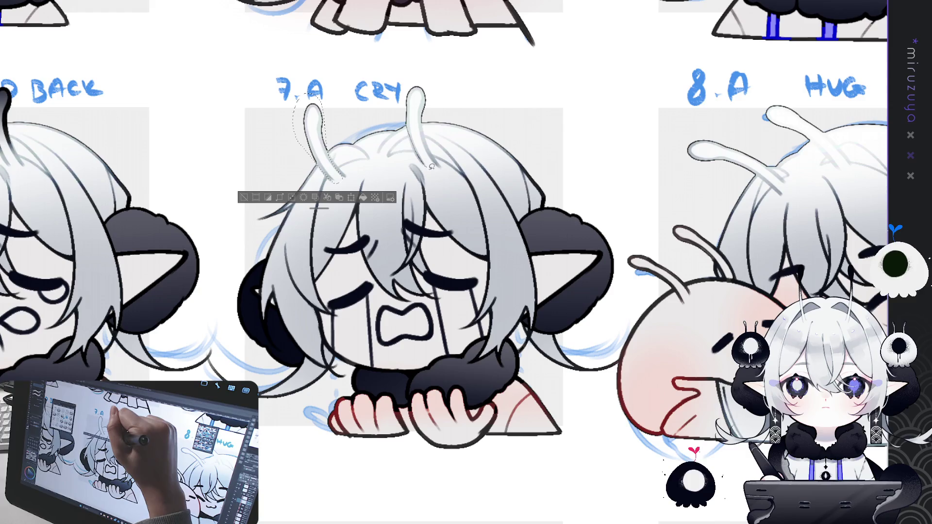
{"action": "mouse_move", "coordinate": [436, 157]}
{"action": "left_mouse_down"}
{"action": "mouse_move", "coordinate": [426, 144]}
{"action": "mouse_move", "coordinate": [430, 88]}
{"action": "mouse_move", "coordinate": [437, 168]}
{"action": "left_mouse_up"}
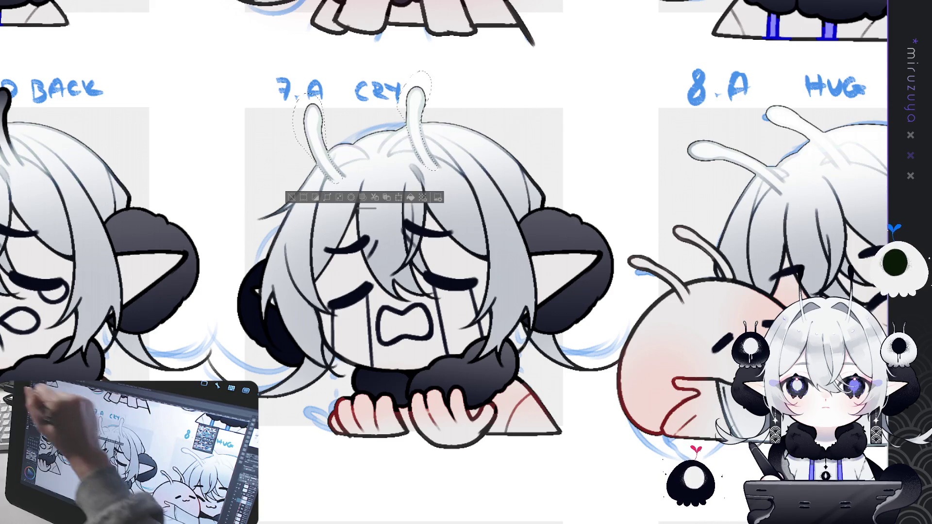
{"action": "left_click_drag", "start_coordinate": [363, 87], "coordinate": [369, 173]}
{"action": "key", "text": "ctrl+z"}
{"action": "key", "text": "ctrl+y"}
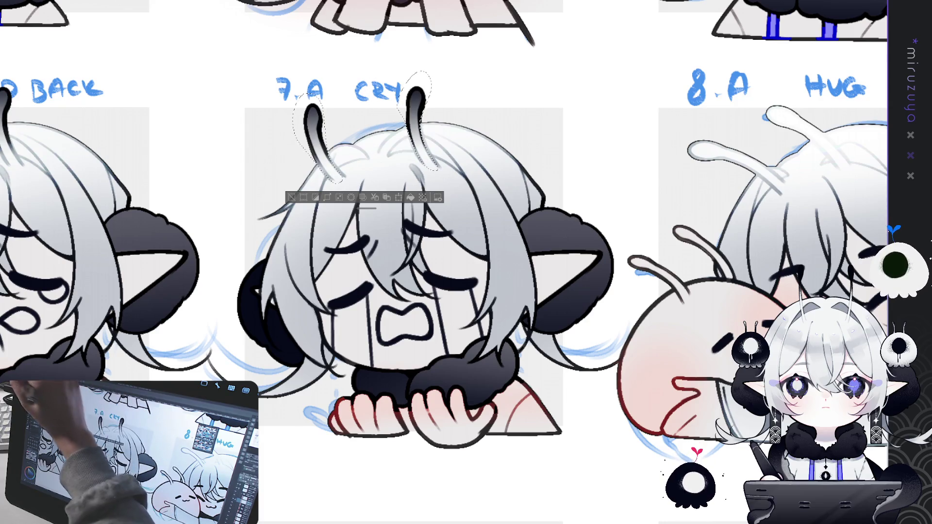
Darken the 8.A HUG antennae tips and fit the whole sheet in view.
{"action": "left_click_drag", "start_coordinate": [714, 209], "coordinate": [424, 161]}
{"action": "key", "text": "ctrl+d"}
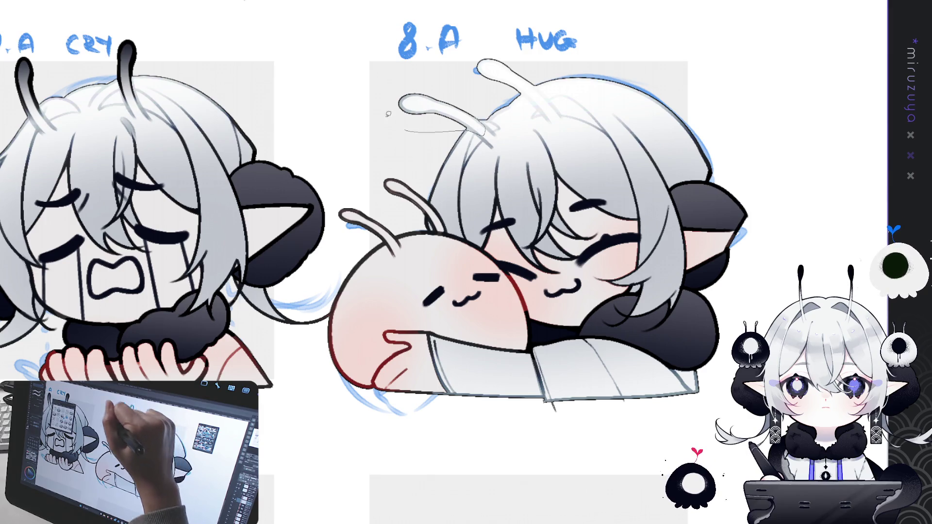
{"action": "left_click_drag", "start_coordinate": [395, 123], "coordinate": [386, 104]}
{"action": "mouse_move", "coordinate": [547, 92]}
{"action": "left_mouse_down"}
{"action": "mouse_move", "coordinate": [485, 54]}
{"action": "mouse_move", "coordinate": [539, 114]}
{"action": "left_mouse_up"}
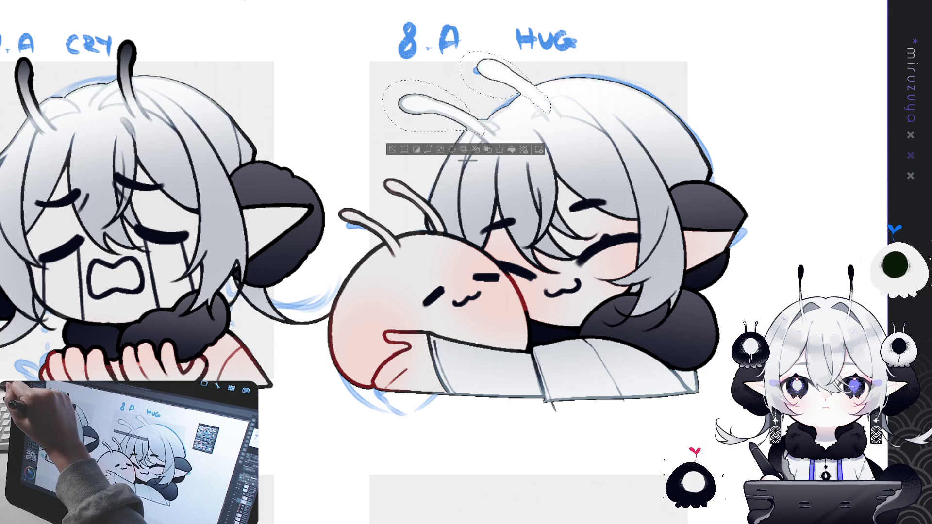
{"action": "mouse_move", "coordinate": [406, 88]}
{"action": "left_mouse_down"}
{"action": "mouse_move", "coordinate": [437, 106]}
{"action": "mouse_move", "coordinate": [441, 58]}
{"action": "mouse_move", "coordinate": [529, 88]}
{"action": "left_mouse_up"}
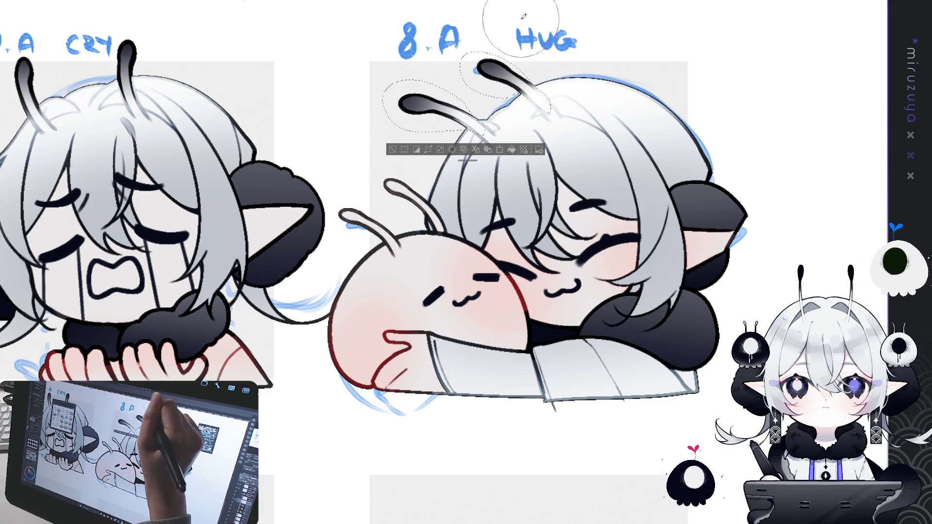
{"action": "left_click", "coordinate": [392, 149]}
{"action": "key", "text": "ctrl+0"}
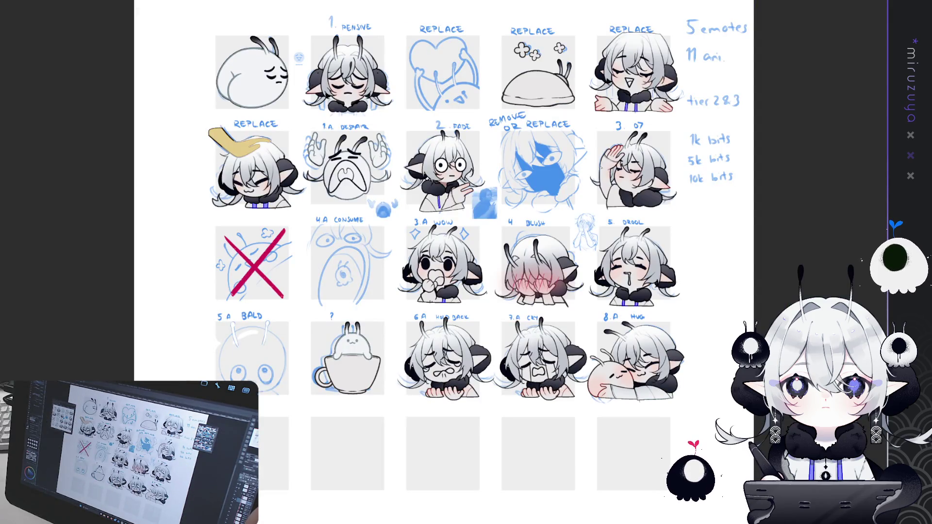
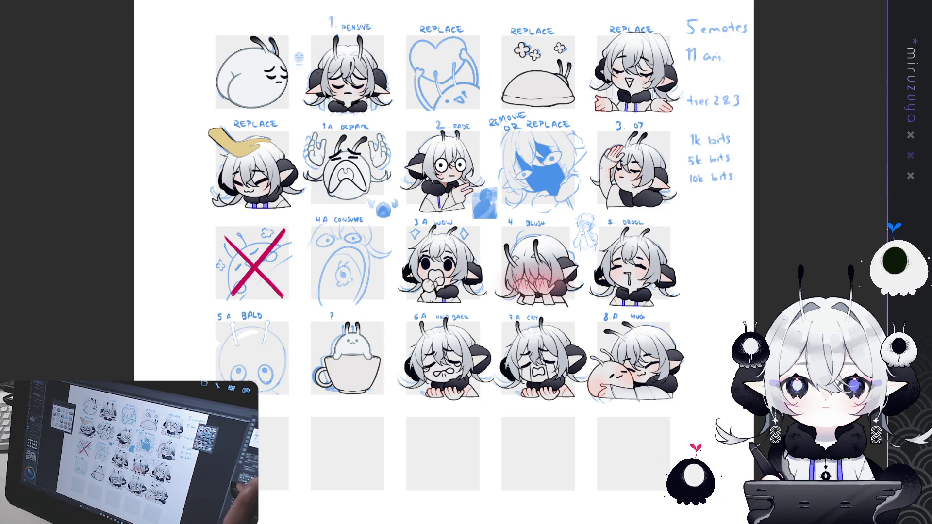
Scroll-zoom the canvas in on the 6.A HOLD BACK, 7.A CRY and 8.A row.
{"action": "scroll", "coordinate": [467, 209], "scroll_direction": "down", "scroll_amount": 3}
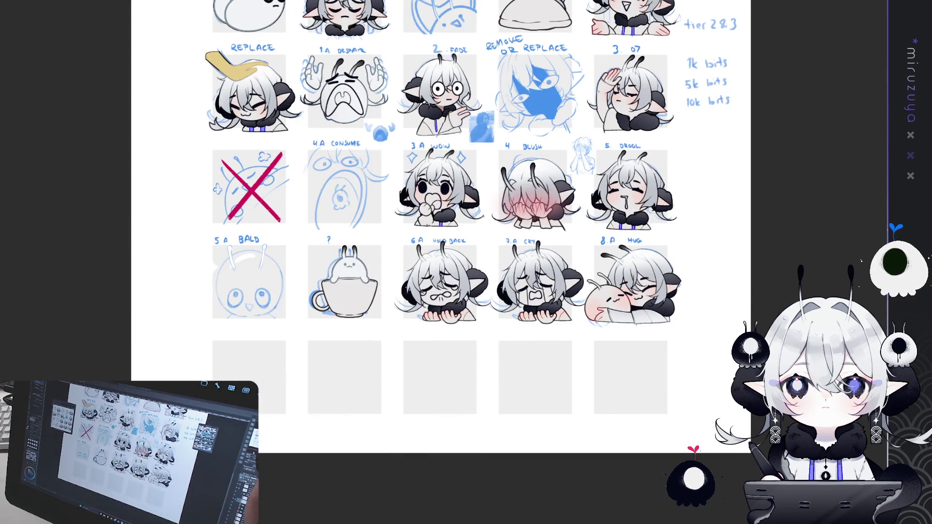
{"action": "scroll", "coordinate": [446, 263], "scroll_direction": "up", "scroll_amount": 2}
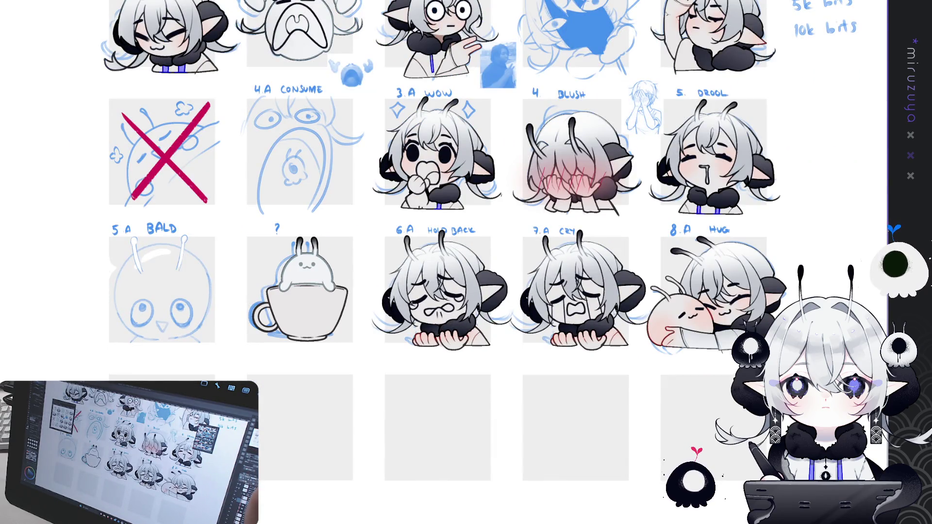
{"action": "scroll", "coordinate": [459, 277], "scroll_direction": "up", "scroll_amount": 2}
{"action": "scroll", "coordinate": [466, 263], "scroll_direction": "down", "scroll_amount": 3}
{"action": "scroll", "coordinate": [534, 145], "scroll_direction": "up", "scroll_amount": 2}
{"action": "scroll", "coordinate": [534, 145], "scroll_direction": "down", "scroll_amount": 2}
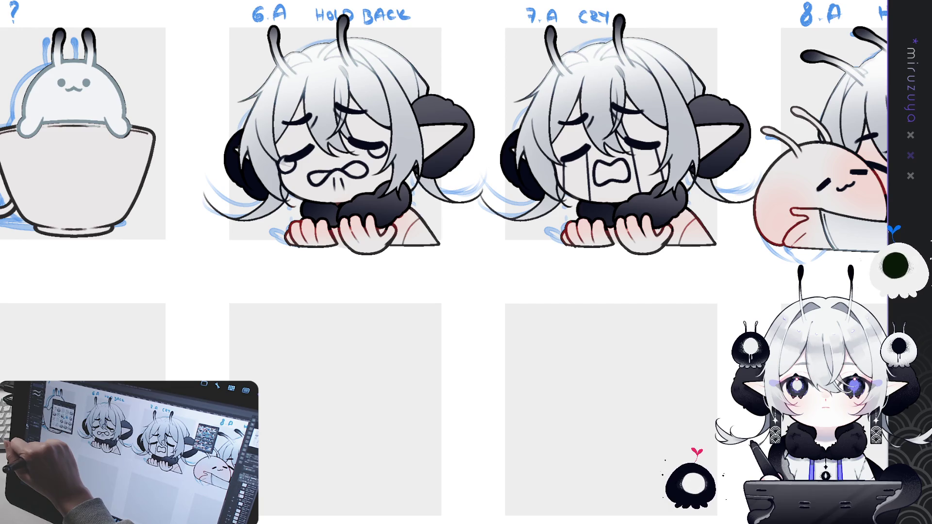
Fill the tear beside the 6.A HOLD BACK character's eye with light blue.
{"action": "mouse_move", "coordinate": [294, 155]}
{"action": "left_mouse_down"}
{"action": "mouse_move", "coordinate": [283, 166]}
{"action": "mouse_move", "coordinate": [291, 160]}
{"action": "left_mouse_up"}
{"action": "left_click", "coordinate": [334, 187]}
{"action": "key", "text": "ctrl+d"}
Color the left and right 7.A CRY tears light blue, then zoom out to the full sheet.
{"action": "mouse_move", "coordinate": [372, 143]}
{"action": "left_mouse_down"}
{"action": "mouse_move", "coordinate": [375, 154]}
{"action": "mouse_move", "coordinate": [389, 150]}
{"action": "left_mouse_up"}
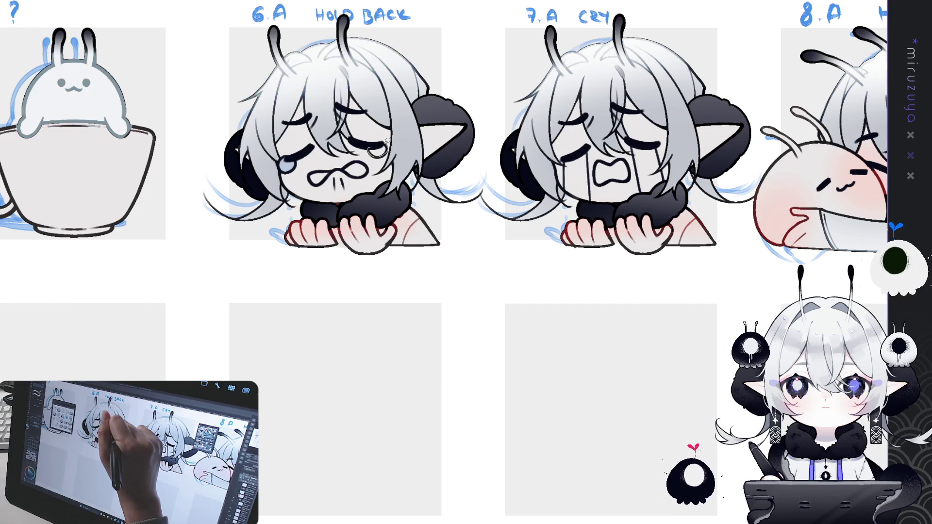
{"action": "left_click_drag", "start_coordinate": [626, 184], "coordinate": [404, 172]}
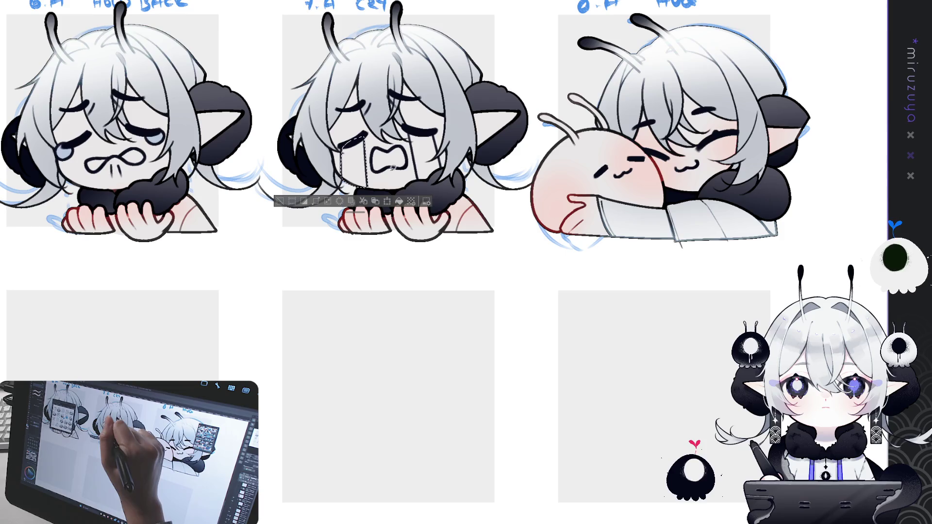
{"action": "left_click", "coordinate": [353, 160]}
{"action": "mouse_move", "coordinate": [411, 134]}
{"action": "left_mouse_down"}
{"action": "mouse_move", "coordinate": [418, 170]}
{"action": "mouse_move", "coordinate": [430, 174]}
{"action": "mouse_move", "coordinate": [441, 152]}
{"action": "mouse_move", "coordinate": [455, 166]}
{"action": "left_mouse_up"}
{"action": "left_click", "coordinate": [470, 193]}
{"action": "left_click", "coordinate": [349, 193]}
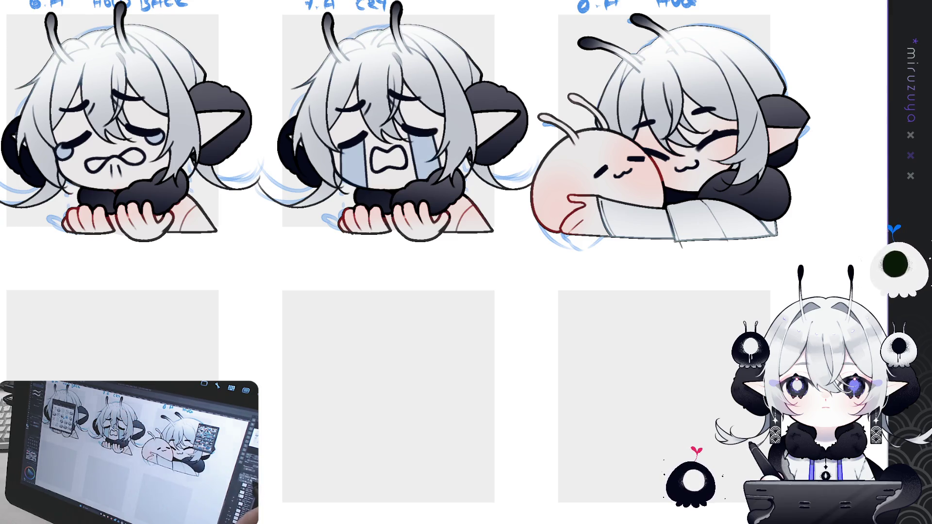
{"action": "key", "text": "ctrl+0"}
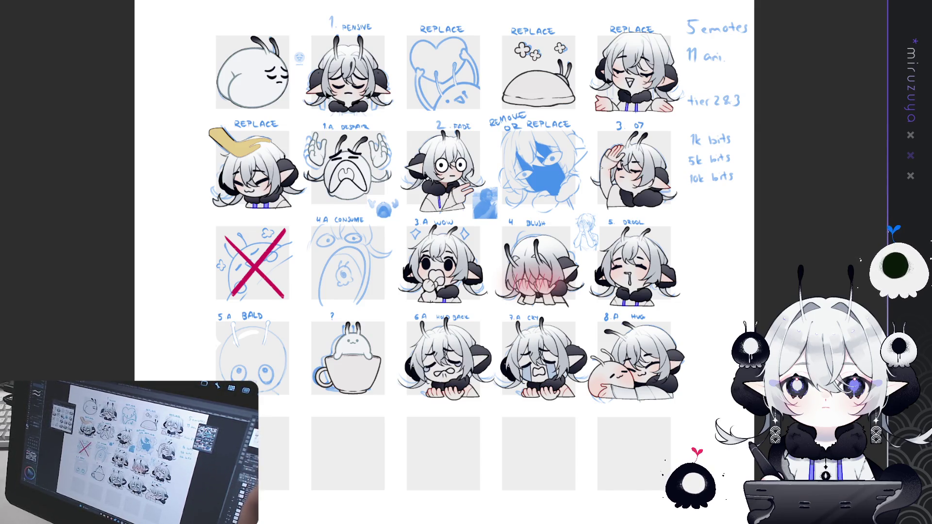
Zoom in and pan so the 6.A–8.A emotes fill the view.
{"action": "key", "text": "ctrl+plus"}
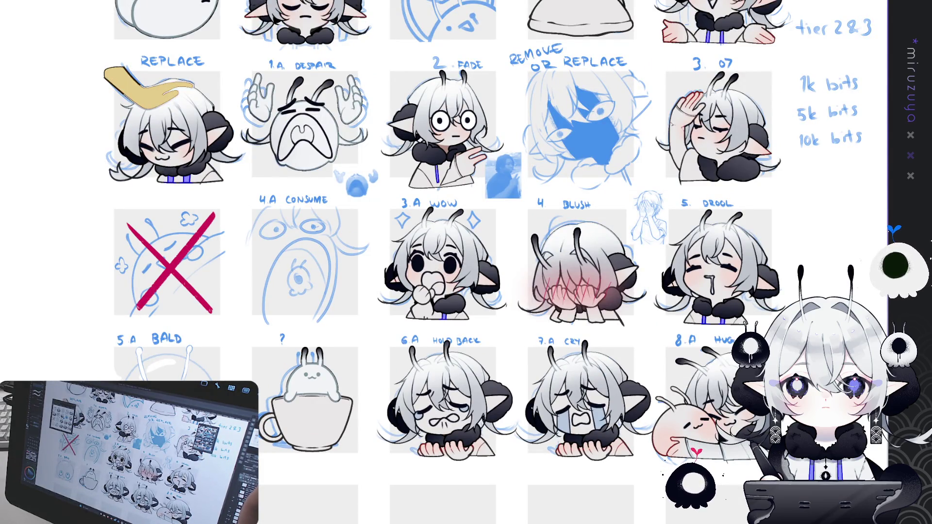
{"action": "key", "text": "ctrl+plus"}
{"action": "scroll", "coordinate": [466, 262], "scroll_direction": "down", "scroll_amount": 5}
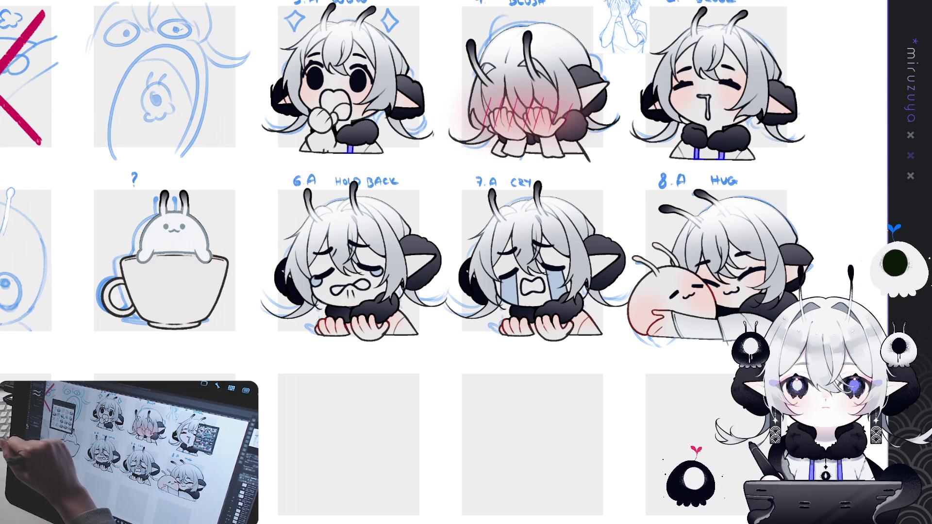
{"action": "left_click_drag", "start_coordinate": [569, 208], "coordinate": [540, 178]}
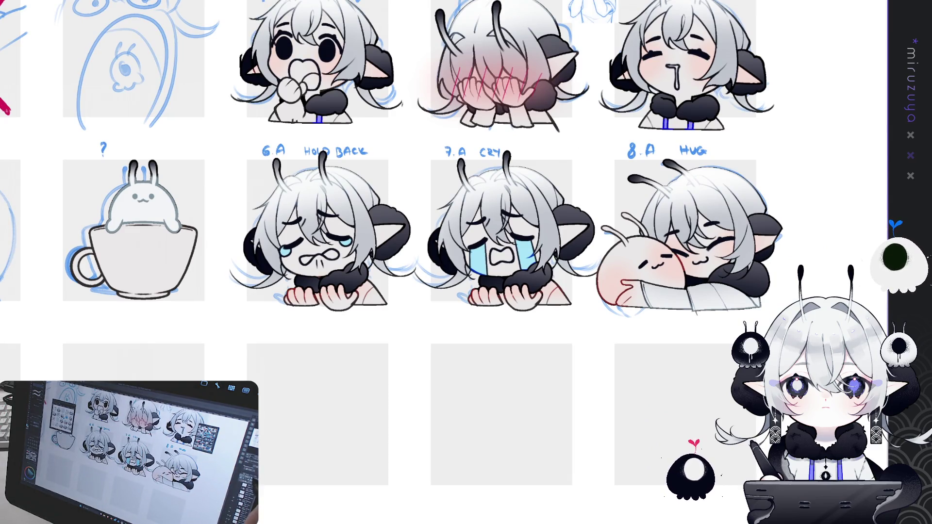
{"action": "key", "text": "ctrl+plus"}
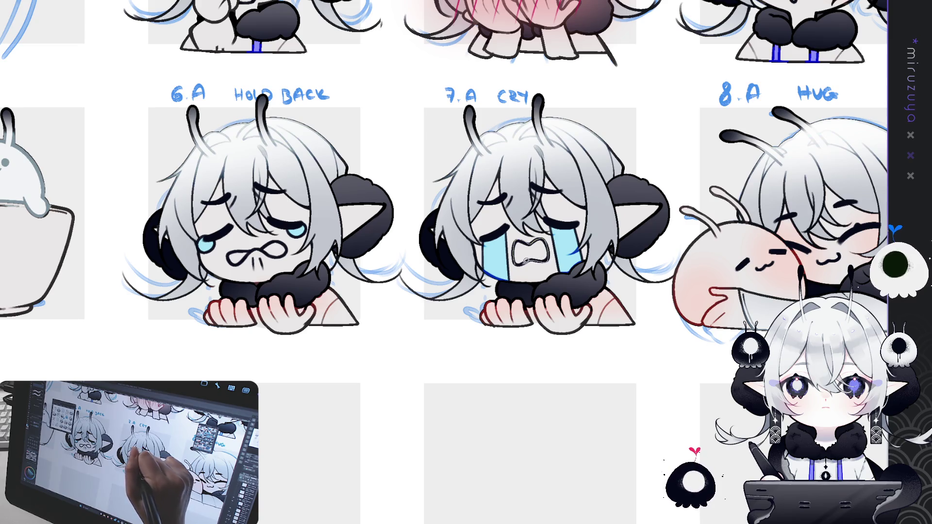
Paint the 7.A CRY emote's mouth pink.
{"action": "left_click", "coordinate": [530, 254]}
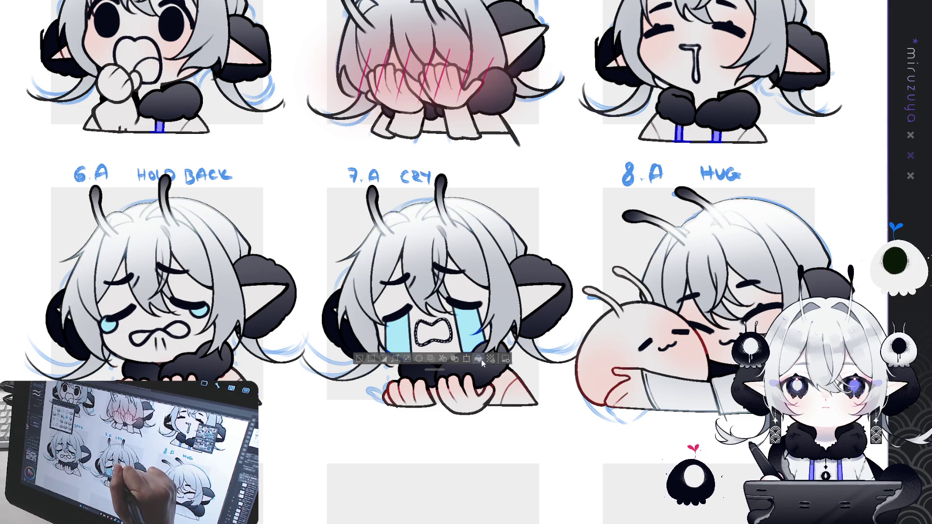
{"action": "left_click_drag", "start_coordinate": [444, 330], "coordinate": [427, 340]}
{"action": "key", "text": "ctrl+d"}
Give the 6.A HOLD BACK emote a larger pink-filled open mouth.
{"action": "left_click_drag", "start_coordinate": [550, 217], "coordinate": [765, 129]}
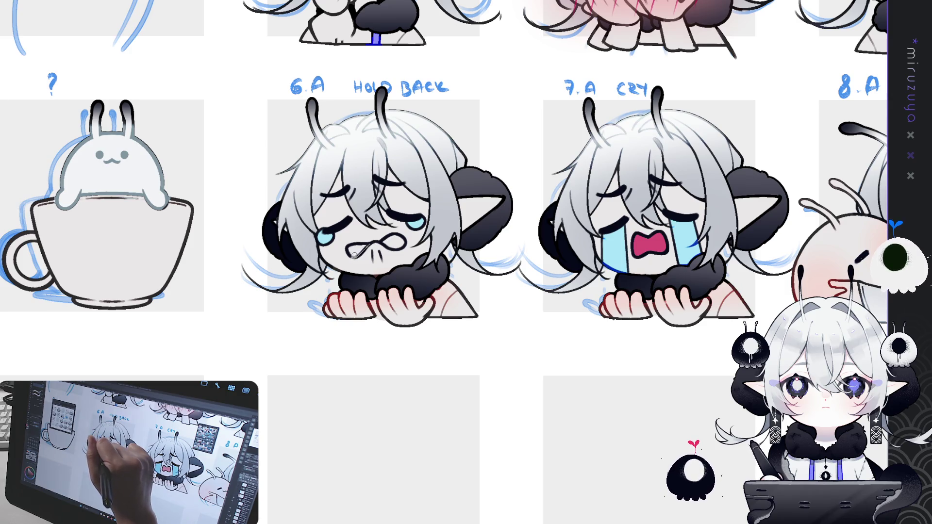
{"action": "left_click", "coordinate": [369, 240]}
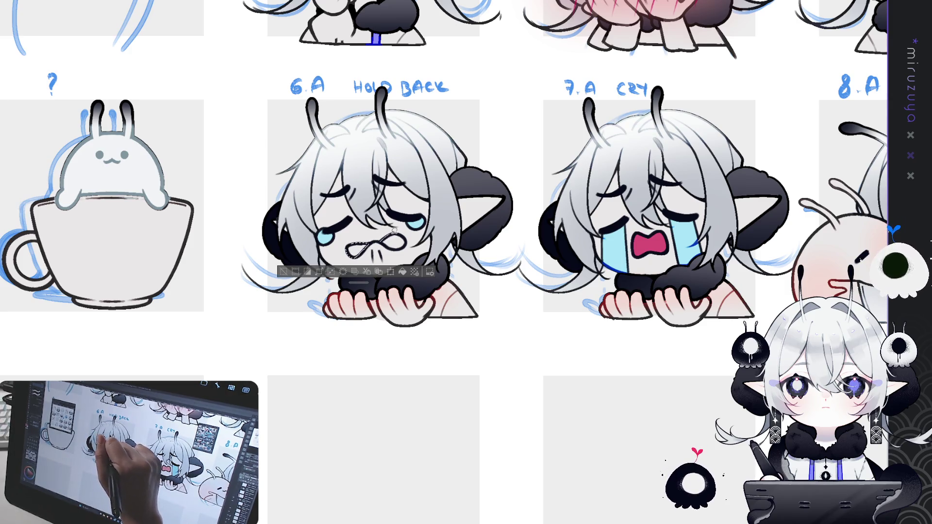
{"action": "left_click_drag", "start_coordinate": [399, 246], "coordinate": [389, 237]}
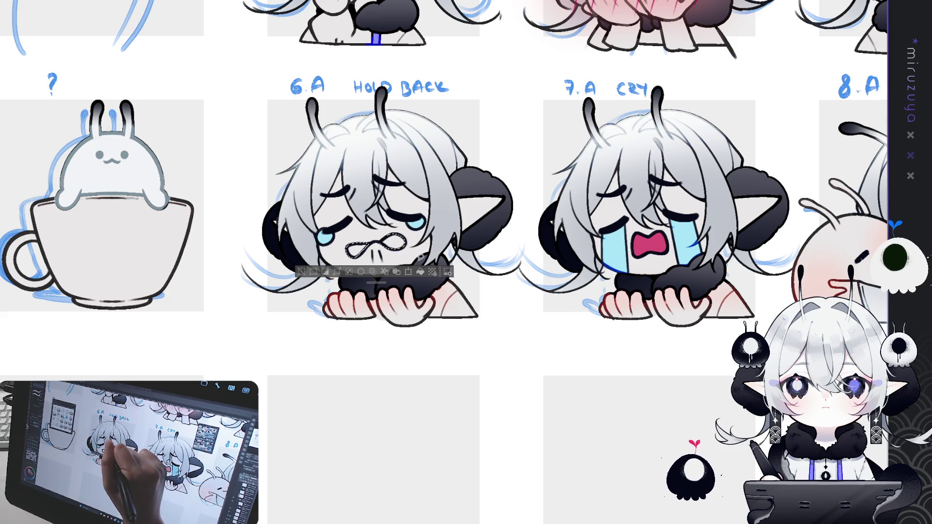
{"action": "left_click", "coordinate": [420, 272]}
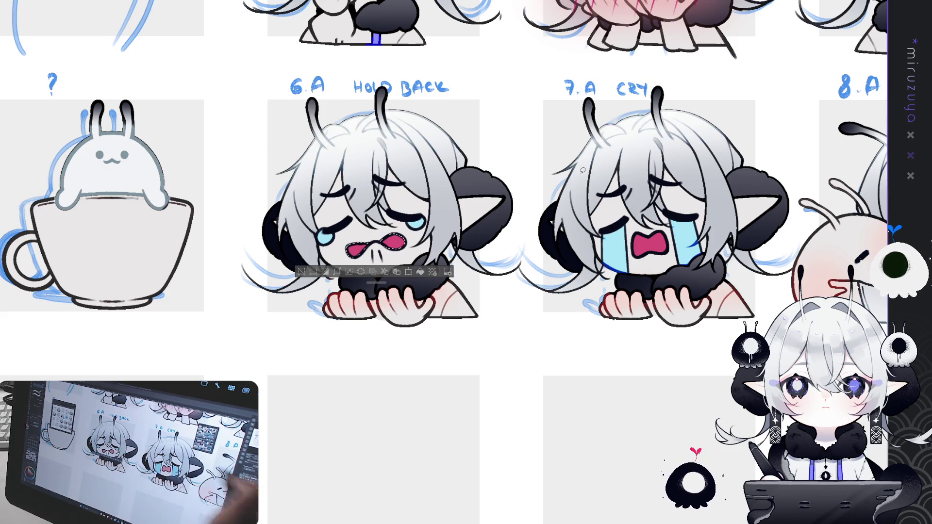
{"action": "scroll", "coordinate": [444, 262], "scroll_direction": "up", "scroll_amount": 5}
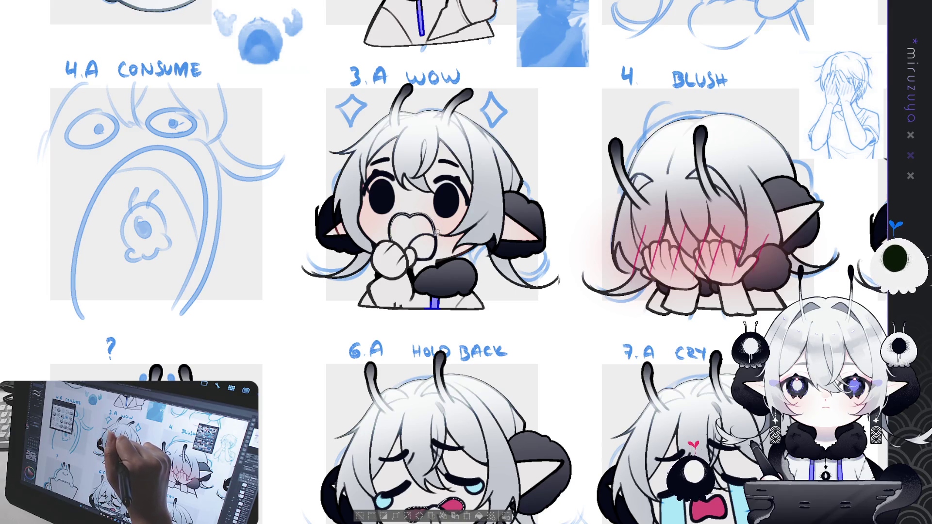
Fill the 3.A WOW emote's open mouth with pink.
{"action": "mouse_move", "coordinate": [416, 245]}
{"action": "left_mouse_down"}
{"action": "mouse_move", "coordinate": [427, 216]}
{"action": "mouse_move", "coordinate": [432, 257]}
{"action": "mouse_move", "coordinate": [391, 238]}
{"action": "left_mouse_up"}
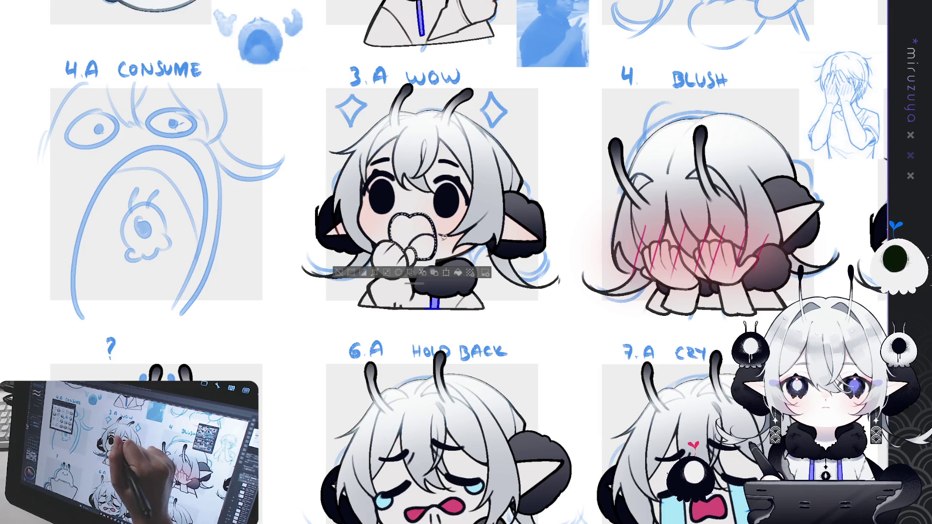
{"action": "left_click", "coordinate": [460, 275]}
{"action": "key", "text": "ctrl+d"}
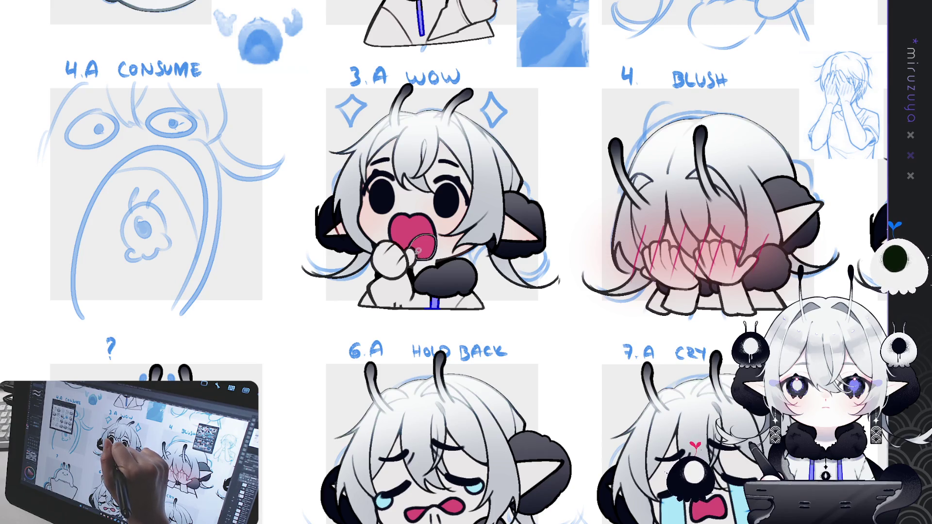
Paint the right part of the 3.A mouth a lighter pink.
{"action": "left_click_drag", "start_coordinate": [411, 244], "coordinate": [414, 239]}
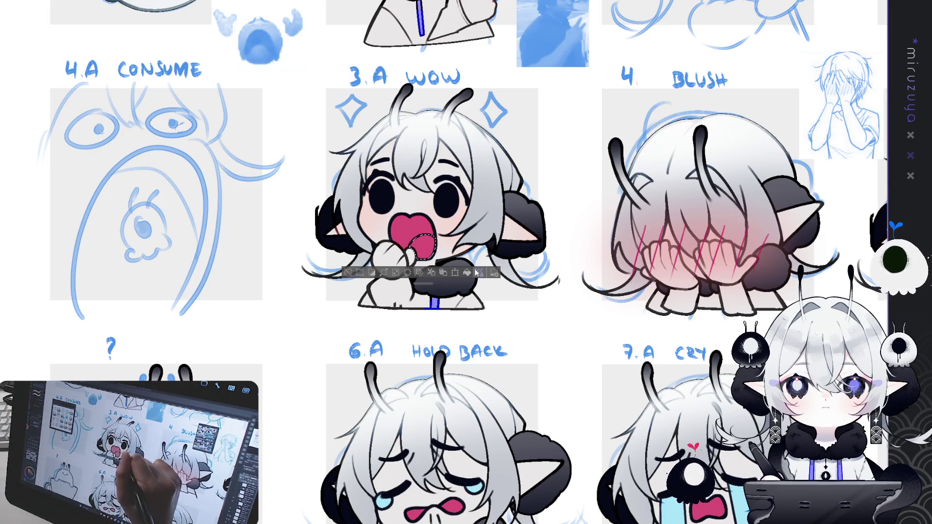
{"action": "left_click_drag", "start_coordinate": [422, 245], "coordinate": [460, 260]}
{"action": "key", "text": "ctrl+d"}
{"action": "mouse_move", "coordinate": [685, 93]}
{"action": "left_mouse_down"}
{"action": "mouse_move", "coordinate": [668, 224]}
{"action": "mouse_move", "coordinate": [617, 266]}
{"action": "left_mouse_up"}
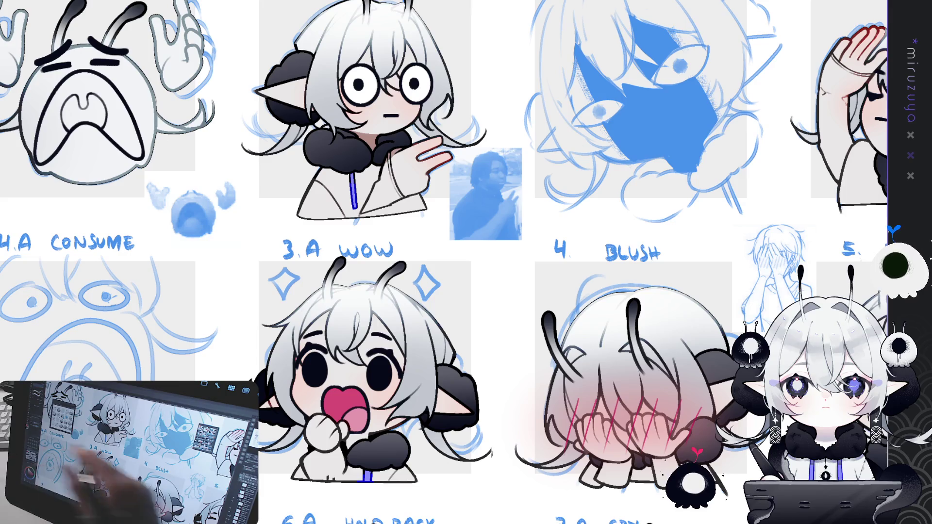
Pan up to the REPLACE, 1.A DESPAIR and 2 FADE emote row.
{"action": "mouse_move", "coordinate": [446, 310]}
{"action": "left_mouse_down"}
{"action": "mouse_move", "coordinate": [713, 361]}
{"action": "mouse_move", "coordinate": [807, 397]}
{"action": "left_mouse_up"}
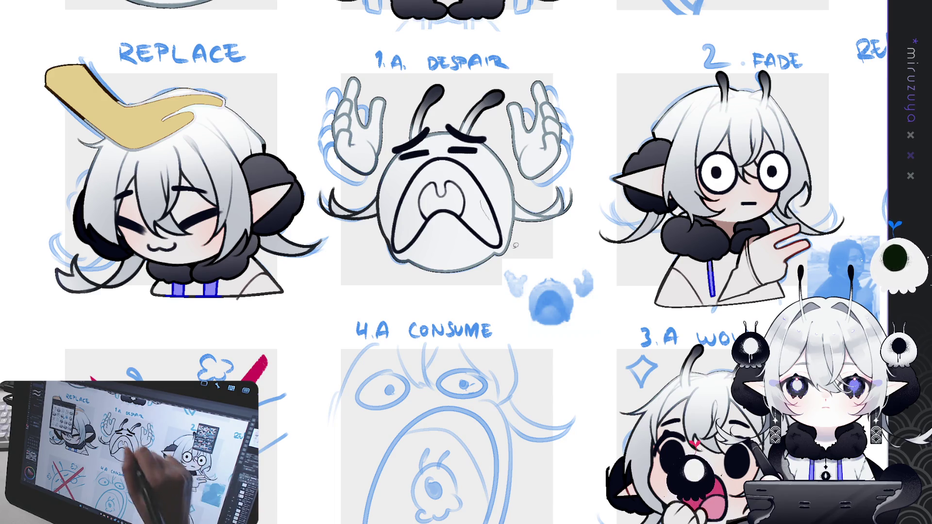
{"action": "mouse_move", "coordinate": [500, 227]}
{"action": "left_mouse_down"}
{"action": "mouse_move", "coordinate": [659, 377]}
{"action": "mouse_move", "coordinate": [626, 354]}
{"action": "mouse_move", "coordinate": [443, 96]}
{"action": "left_mouse_up"}
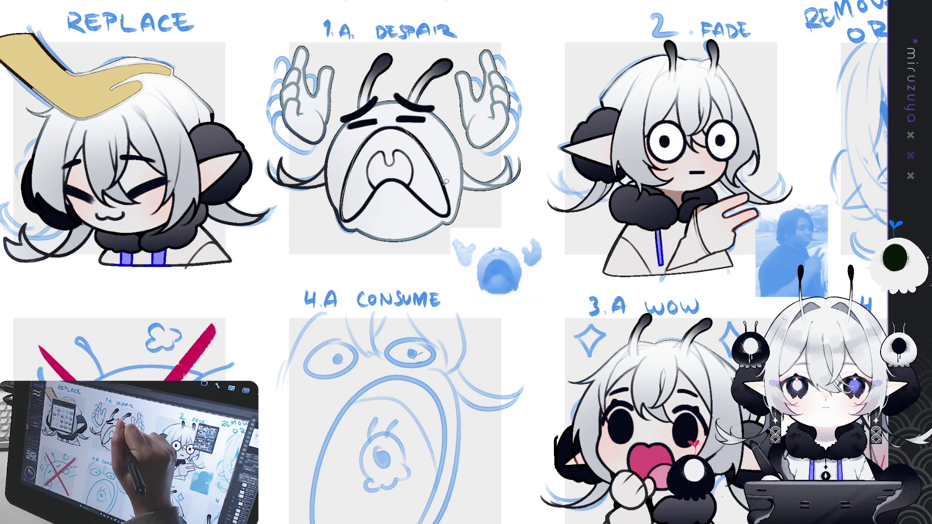
Fill the 1.A DESPAIR emote's wide mouth with pink.
{"action": "left_click_drag", "start_coordinate": [394, 179], "coordinate": [343, 220]}
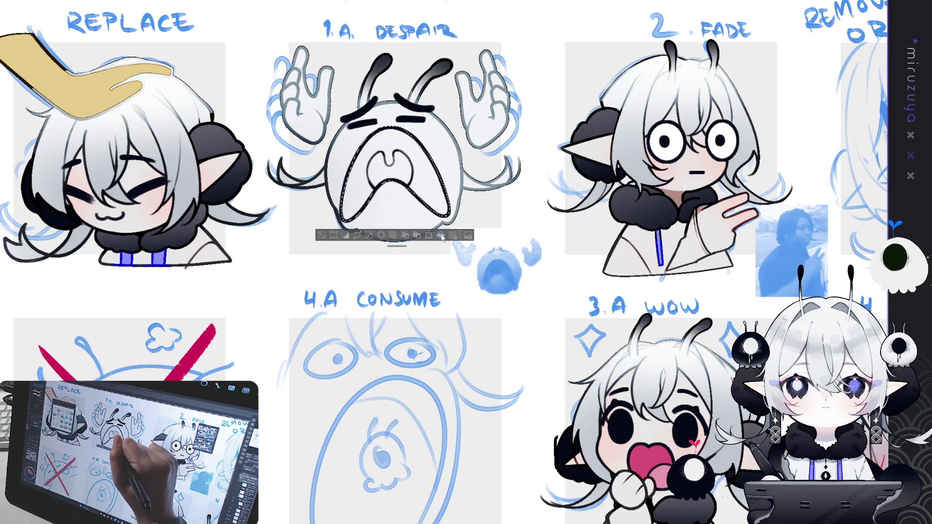
{"action": "left_click", "coordinate": [442, 236]}
{"action": "key", "text": "ctrl+d"}
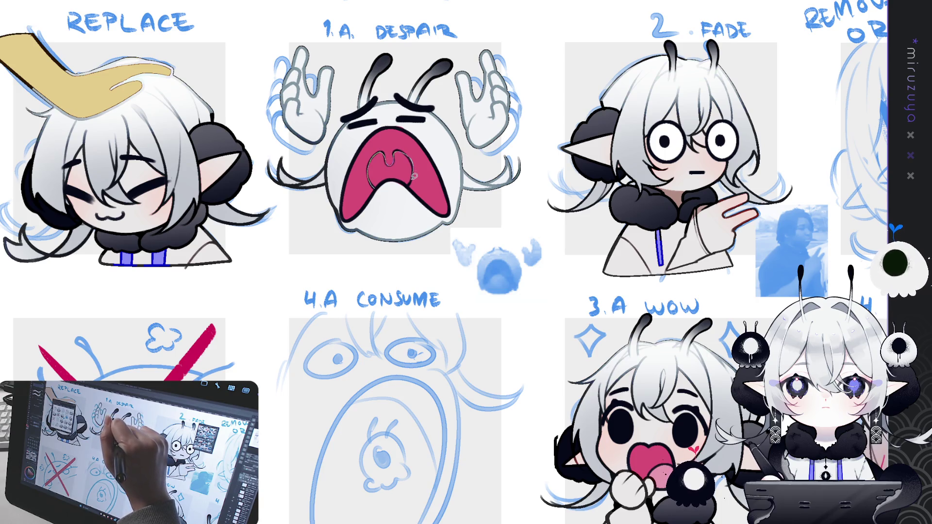
Shade the inner part of the Despair mouth dark red.
{"action": "left_click_drag", "start_coordinate": [403, 180], "coordinate": [378, 184]}
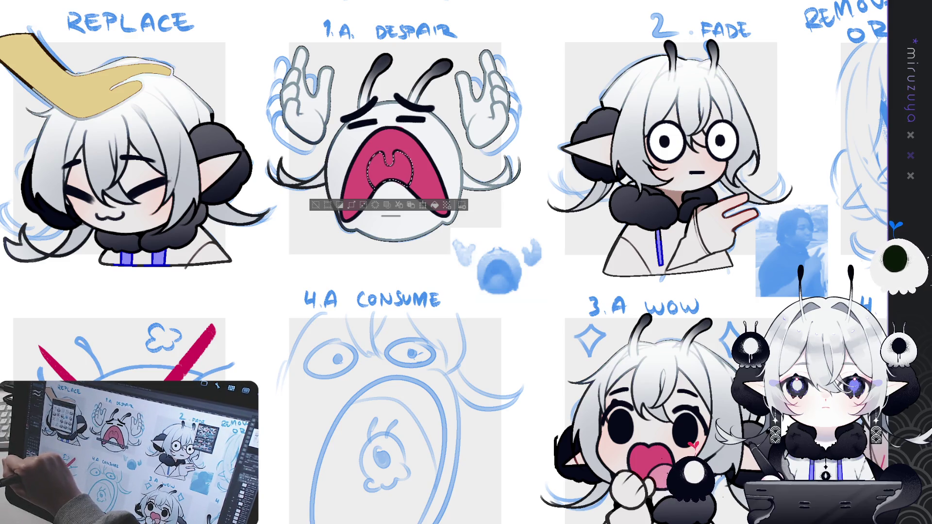
{"action": "left_click", "coordinate": [435, 205]}
{"action": "key", "text": "ctrl+d"}
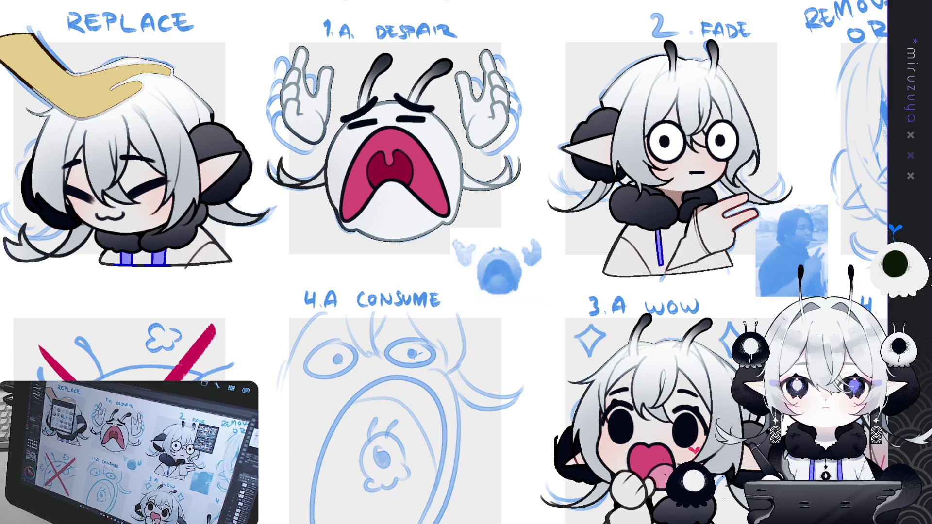
Toggle the sketch layers' blue tint, then zoom in on the grinning emote above 3. 07.
{"action": "key", "text": "ctrl+shift+c"}
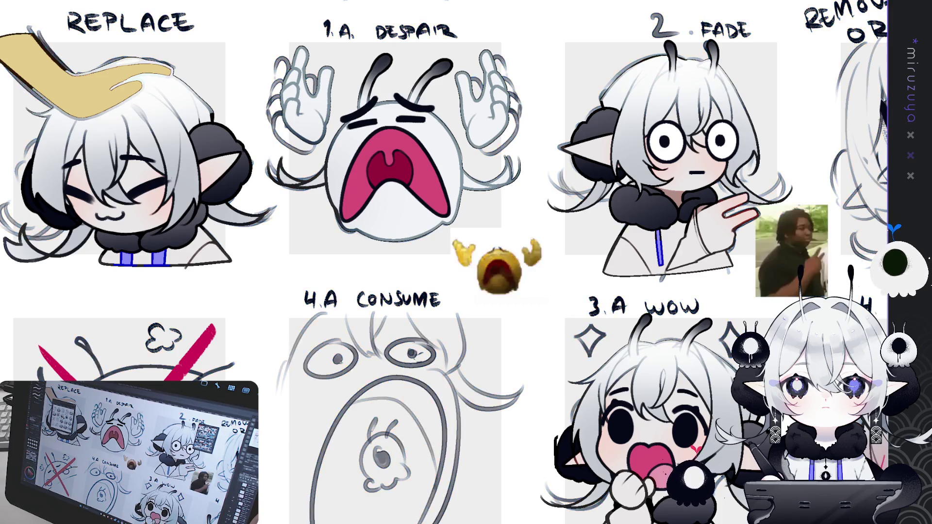
{"action": "key", "text": "ctrl+shift+c"}
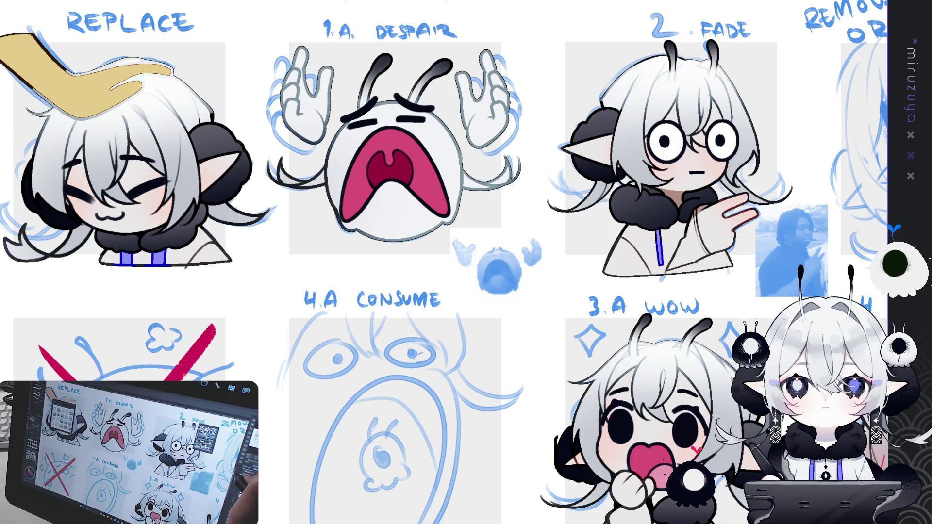
{"action": "key", "text": "ctrl+0"}
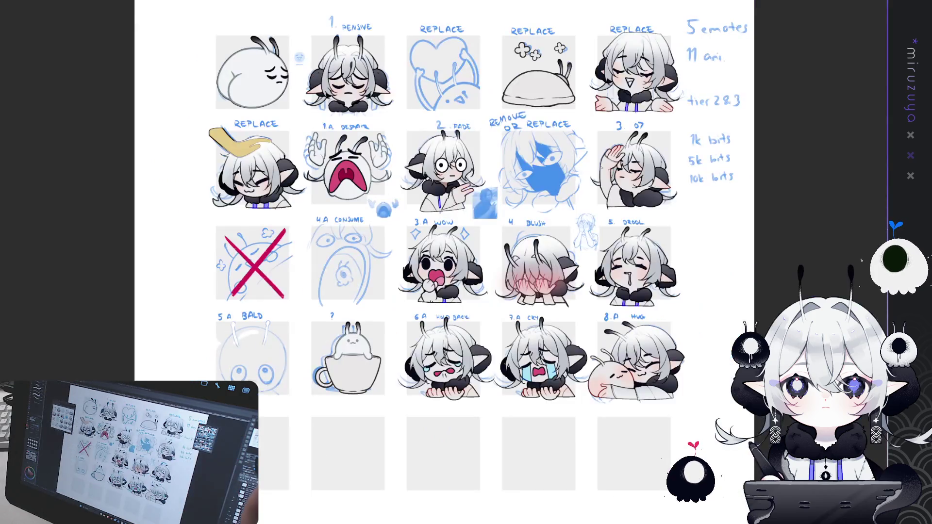
{"action": "scroll", "coordinate": [574, 188], "scroll_direction": "up", "scroll_amount": 5}
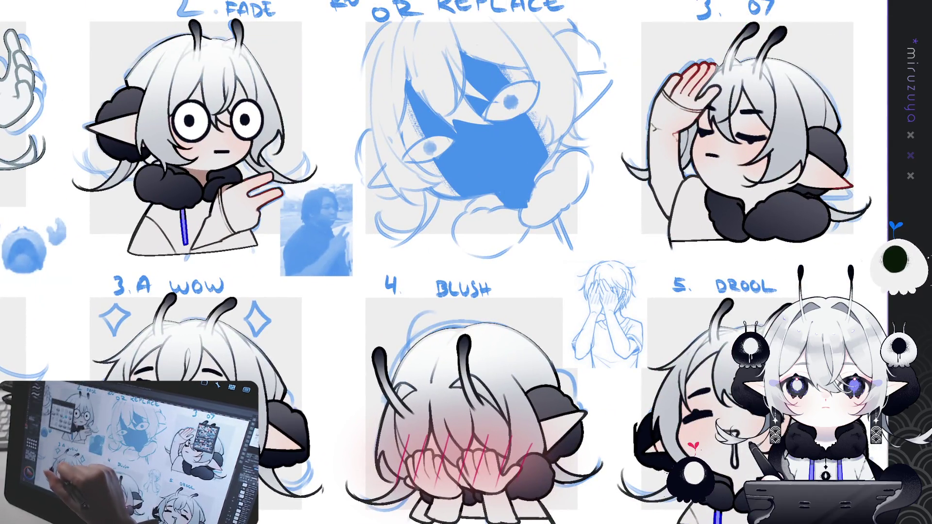
{"action": "mouse_move", "coordinate": [485, 39]}
{"action": "left_mouse_down"}
{"action": "mouse_move", "coordinate": [258, 262]}
{"action": "mouse_move", "coordinate": [199, 304]}
{"action": "left_mouse_up"}
{"action": "mouse_move", "coordinate": [204, 38]}
{"action": "left_mouse_down"}
{"action": "mouse_move", "coordinate": [253, 8]}
{"action": "mouse_move", "coordinate": [182, 63]}
{"action": "left_mouse_up"}
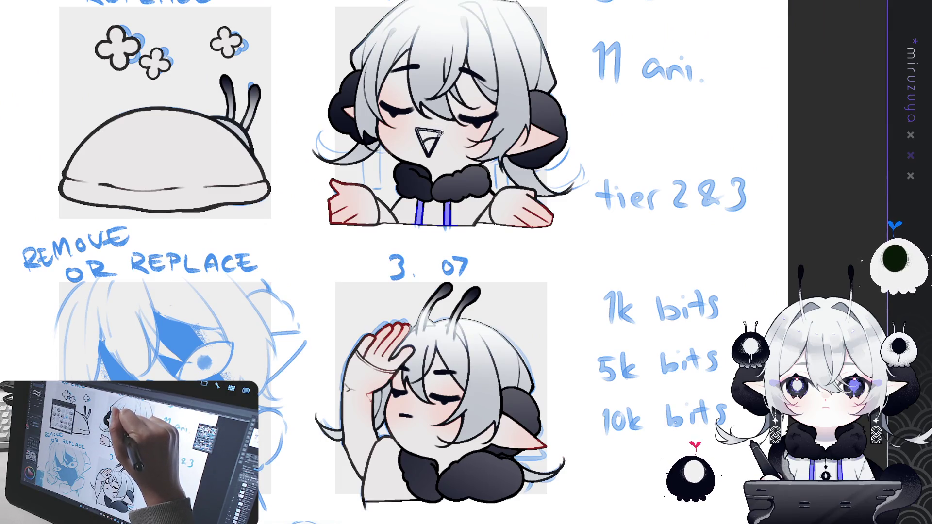
Fill the grinning emote's open mouth pink with a light accent in its corner.
{"action": "left_click_drag", "start_coordinate": [419, 130], "coordinate": [427, 141]}
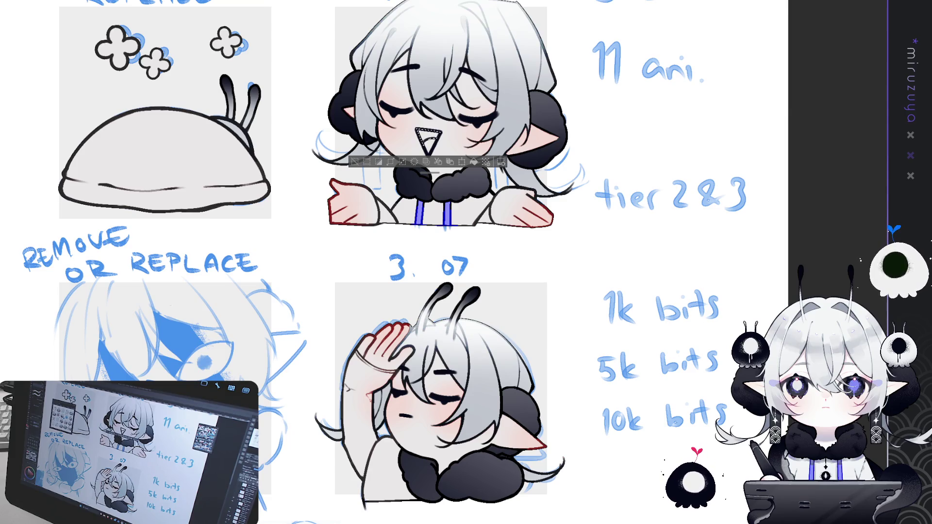
{"action": "left_click", "coordinate": [427, 139]}
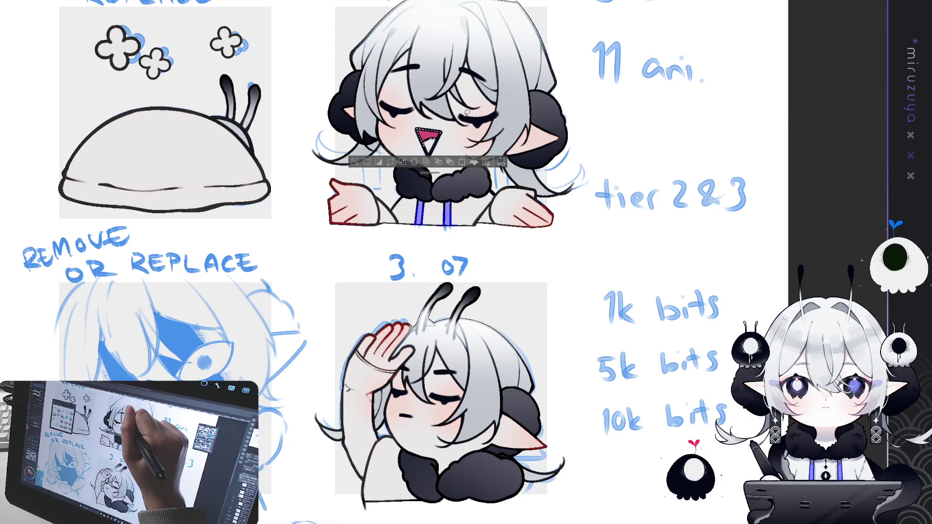
{"action": "key", "text": "ctrl+d"}
{"action": "left_click_drag", "start_coordinate": [432, 152], "coordinate": [438, 136]}
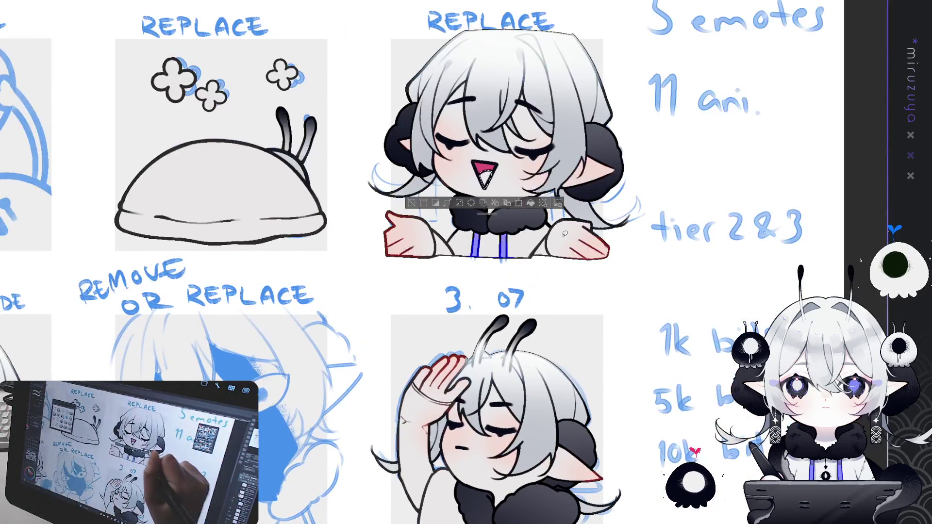
{"action": "left_click", "coordinate": [543, 203]}
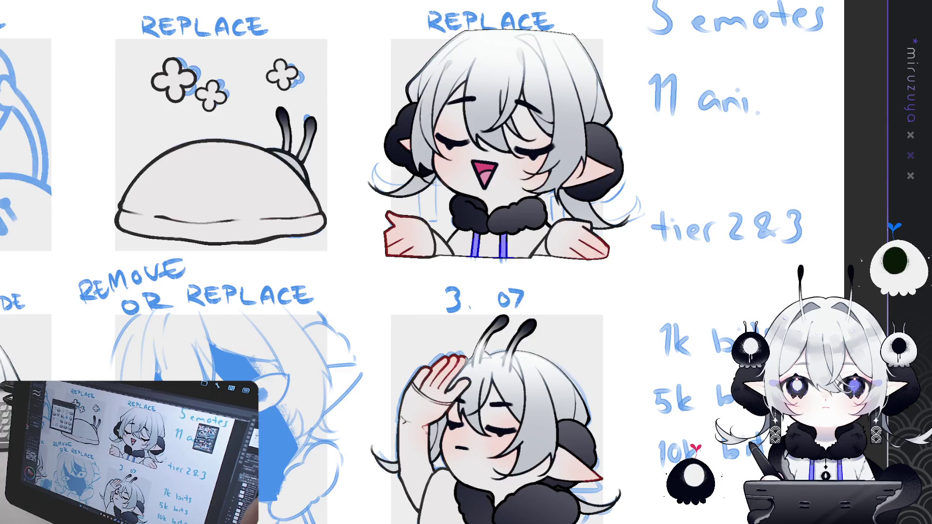
{"action": "key", "text": "ctrl+0"}
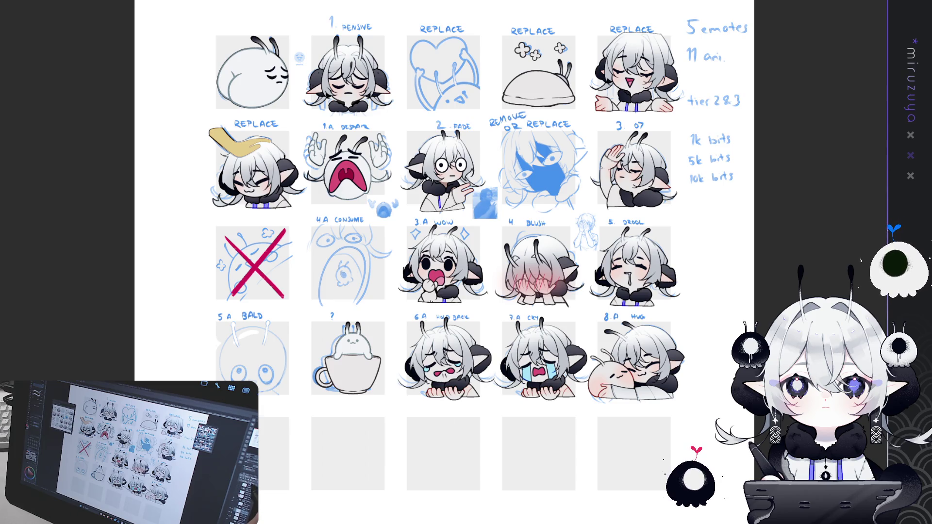
Zoom in on the 5. drool emote, rotating the view and then leveling it.
{"action": "scroll", "coordinate": [445, 243], "scroll_direction": "down", "scroll_amount": 3}
{"action": "scroll", "coordinate": [444, 242], "scroll_direction": "up", "scroll_amount": 2}
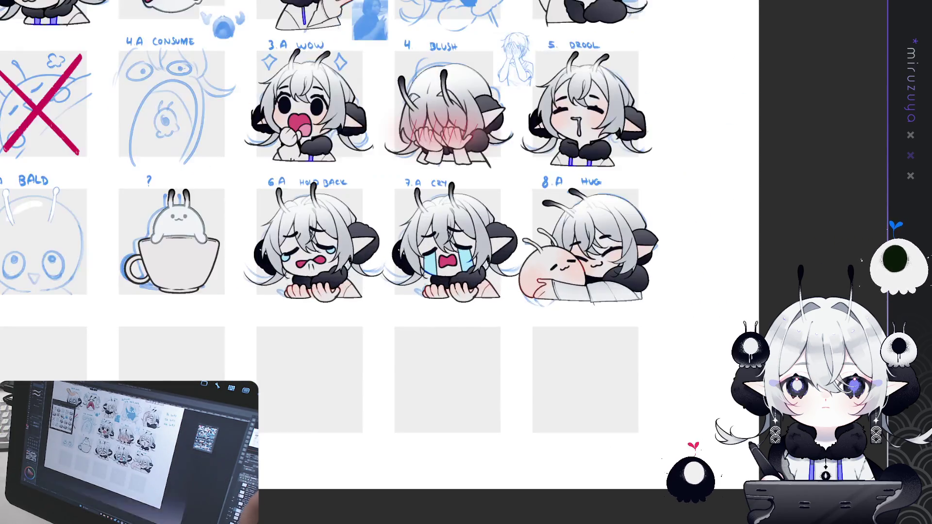
{"action": "scroll", "coordinate": [446, 266], "scroll_direction": "up", "scroll_amount": 3}
{"action": "scroll", "coordinate": [466, 243], "scroll_direction": "up", "scroll_amount": 4}
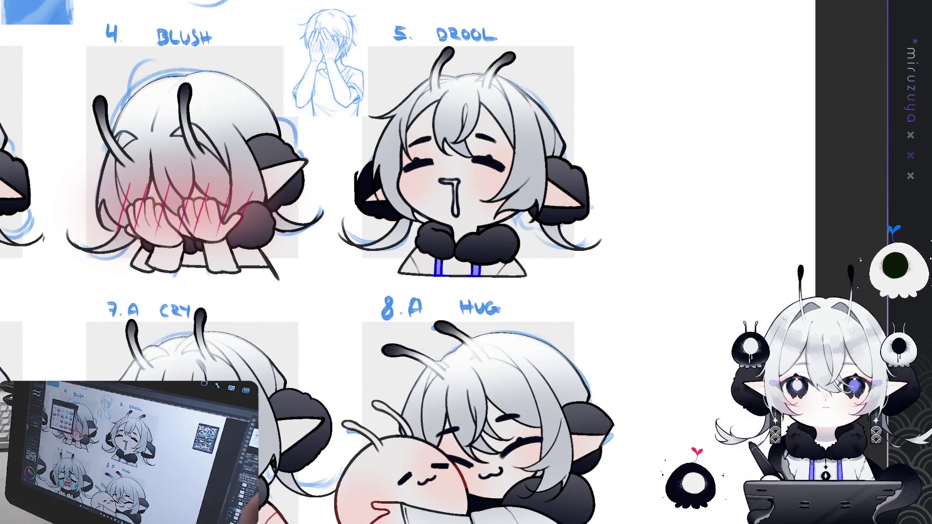
{"action": "scroll", "coordinate": [454, 267], "scroll_direction": "up", "scroll_amount": 2}
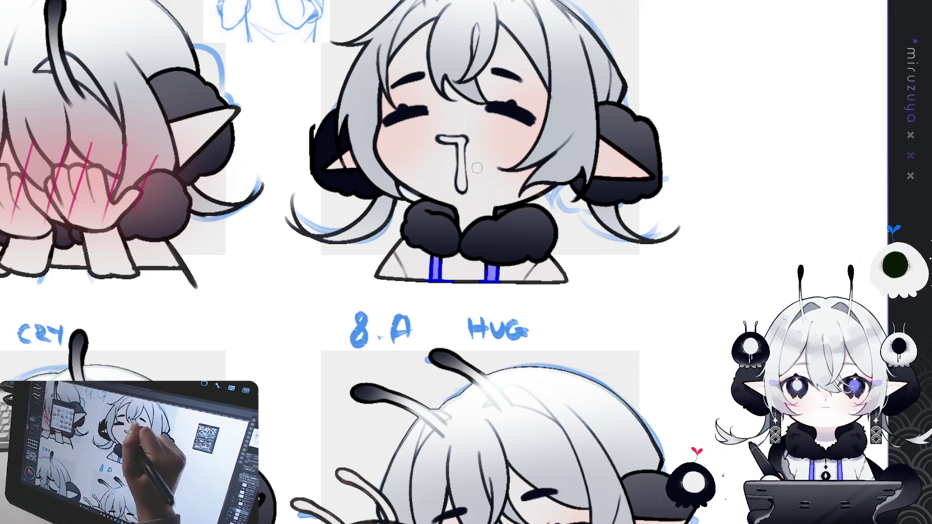
{"action": "mouse_move", "coordinate": [476, 169]}
{"action": "left_mouse_down"}
{"action": "mouse_move", "coordinate": [629, 122]}
{"action": "mouse_move", "coordinate": [602, 170]}
{"action": "left_mouse_up"}
{"action": "left_click_drag", "start_coordinate": [645, 251], "coordinate": [546, 211]}
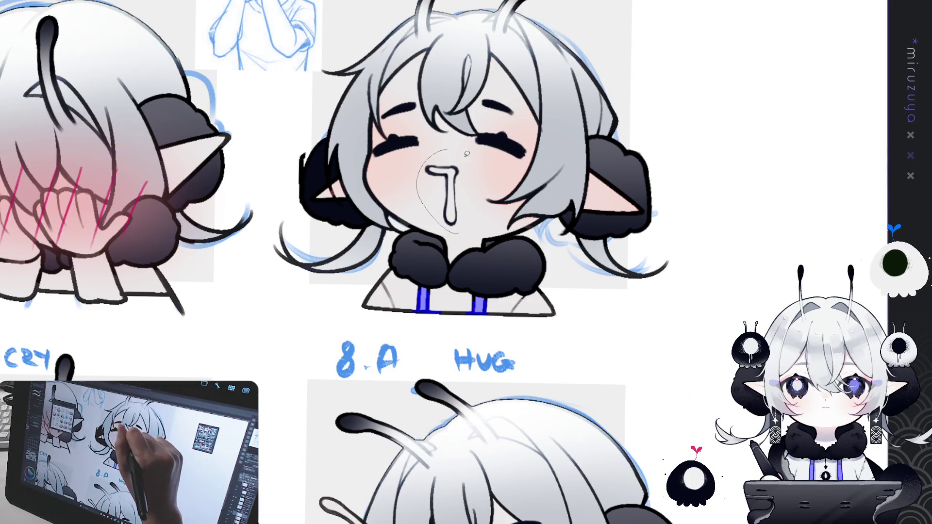
Fill the 5. drool emote's drool stream with light blue.
{"action": "left_click_drag", "start_coordinate": [445, 151], "coordinate": [443, 156]}
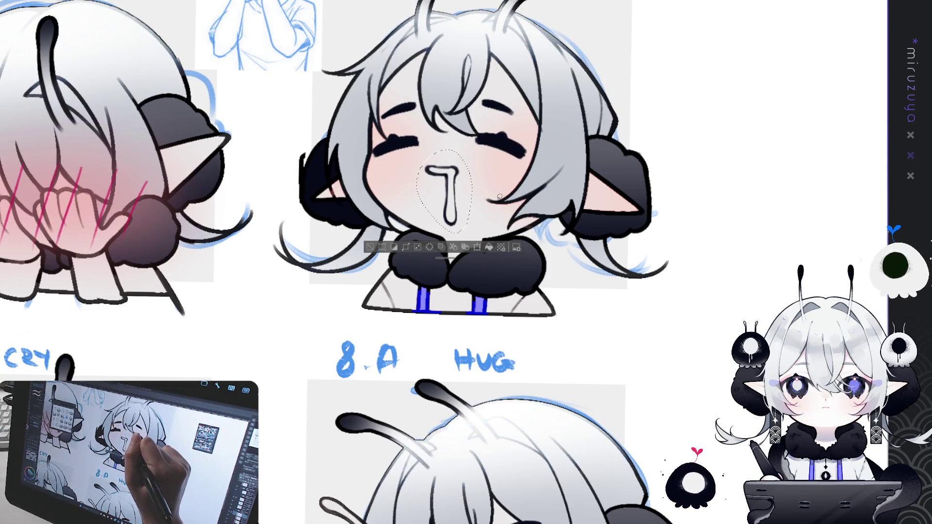
{"action": "key", "text": "ctrl+d"}
{"action": "mouse_move", "coordinate": [454, 232]}
{"action": "left_mouse_down"}
{"action": "mouse_move", "coordinate": [415, 178]}
{"action": "mouse_move", "coordinate": [459, 228]}
{"action": "left_mouse_up"}
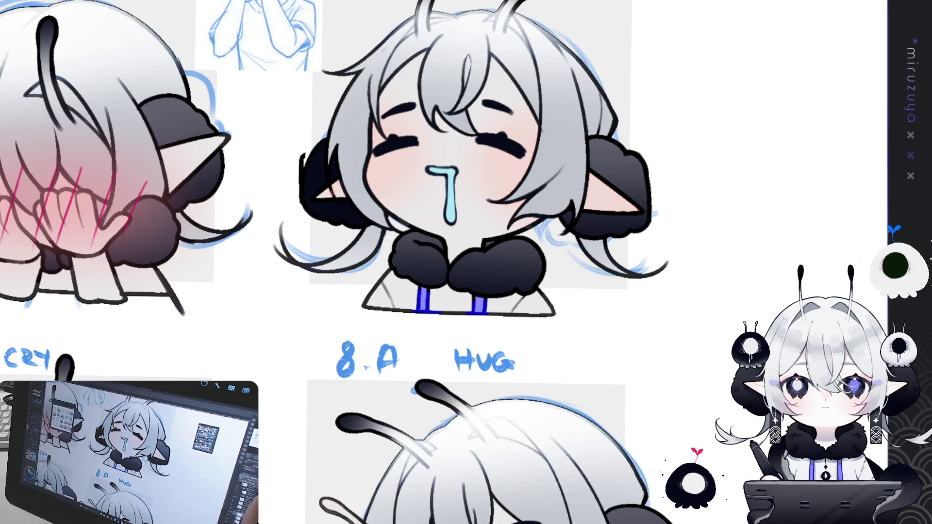
{"action": "key", "text": "ctrl+0"}
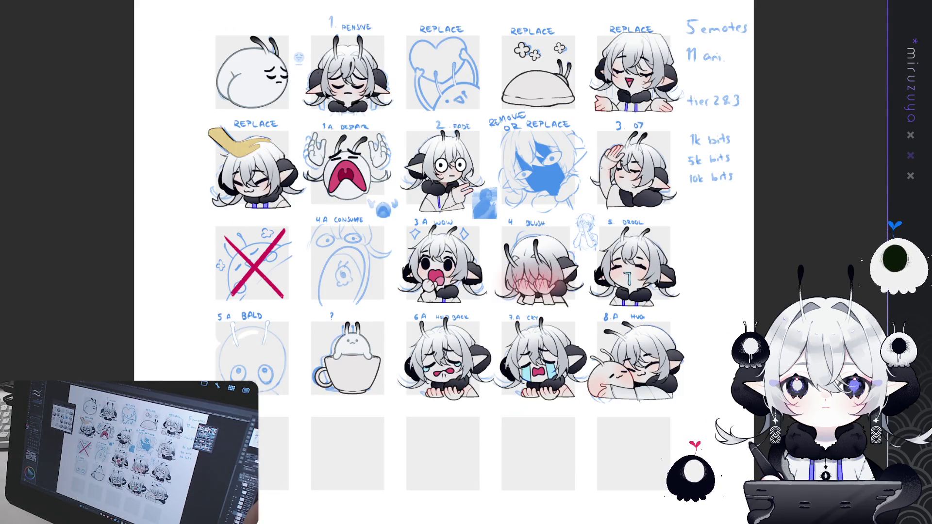
Lasso the mouth at the top of the Drool emote's drool and fill it pink in two passes.
{"action": "scroll", "coordinate": [466, 268], "scroll_direction": "up", "scroll_amount": 5}
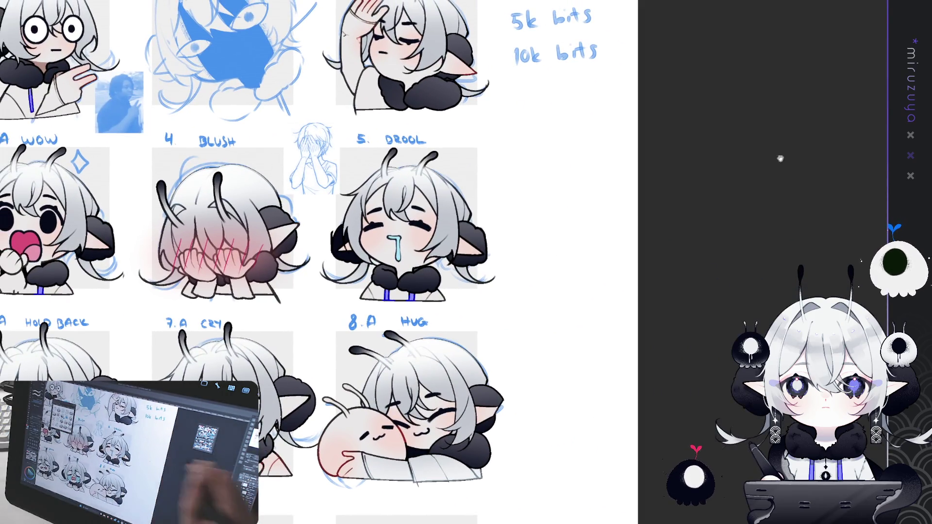
{"action": "scroll", "coordinate": [466, 268], "scroll_direction": "up", "scroll_amount": 2}
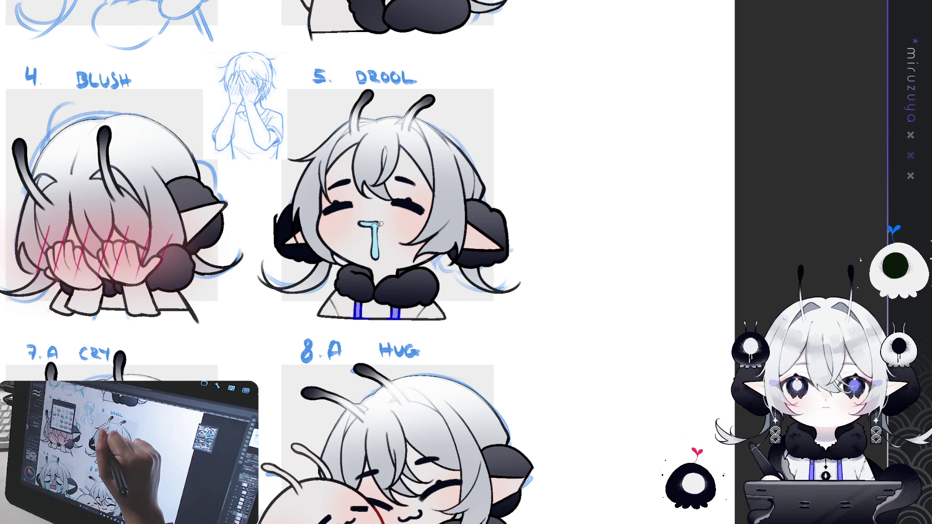
{"action": "left_click_drag", "start_coordinate": [357, 209], "coordinate": [354, 222]}
{"action": "key", "text": "ctrl+d"}
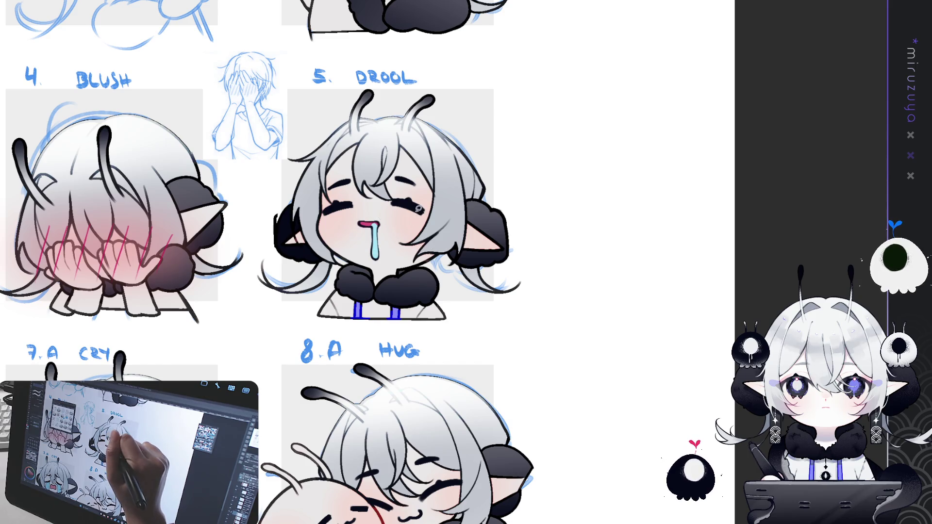
{"action": "left_click_drag", "start_coordinate": [377, 224], "coordinate": [376, 222]}
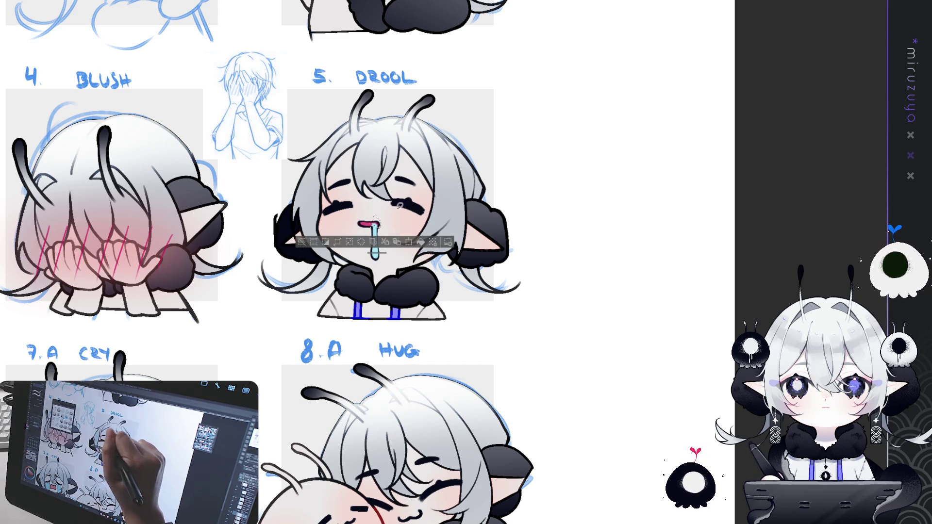
{"action": "key", "text": "ctrl+d"}
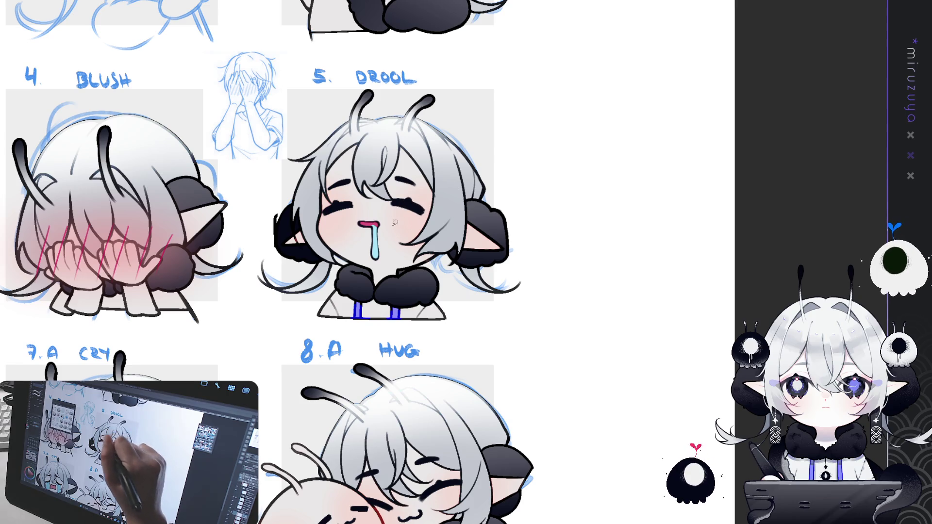
{"action": "scroll", "coordinate": [377, 226], "scroll_direction": "up", "scroll_amount": 2}
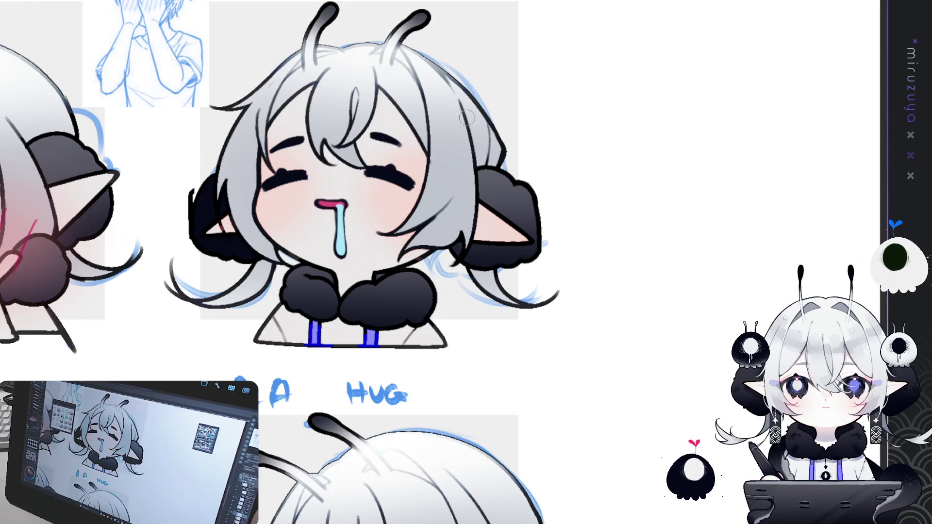
{"action": "key", "text": "ctrl+0"}
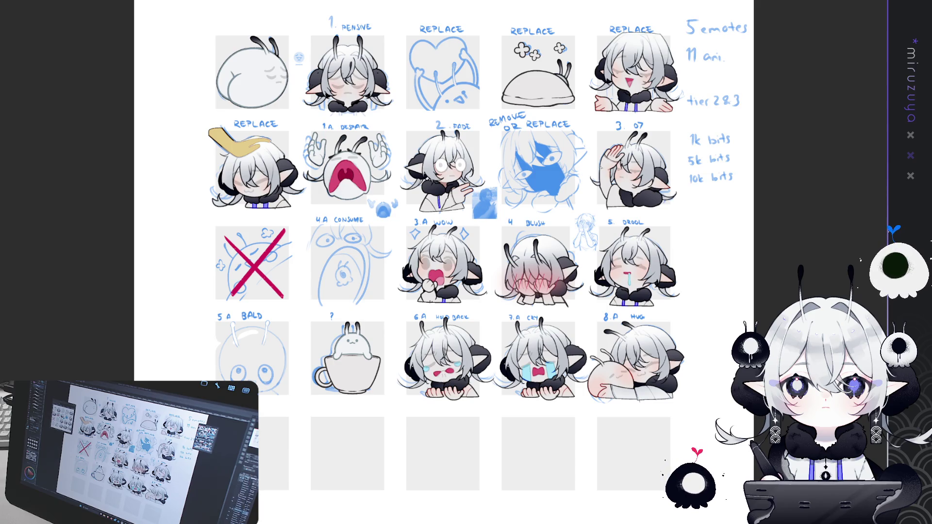
Brush a light highlight stroke down the Wow emote's open pink mouth.
{"action": "scroll", "coordinate": [589, 265], "scroll_direction": "up", "scroll_amount": 2}
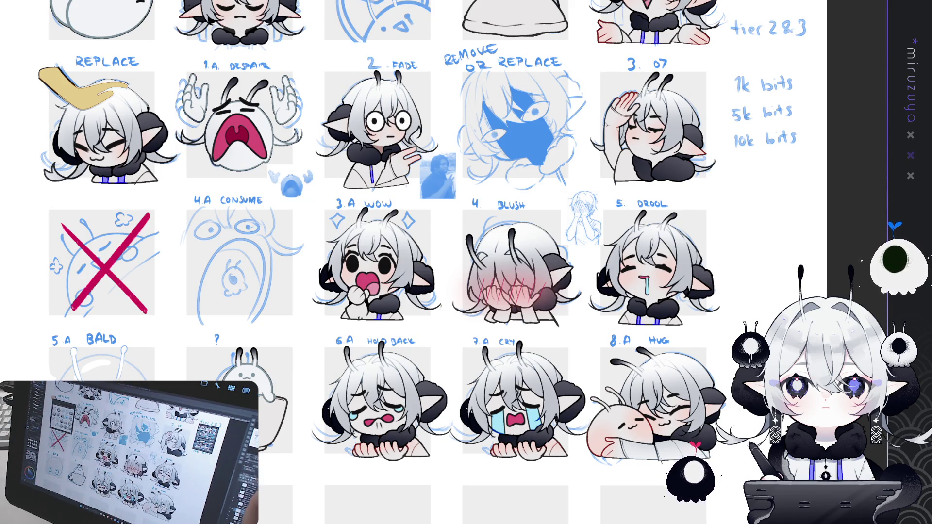
{"action": "scroll", "coordinate": [388, 419], "scroll_direction": "up", "scroll_amount": 3}
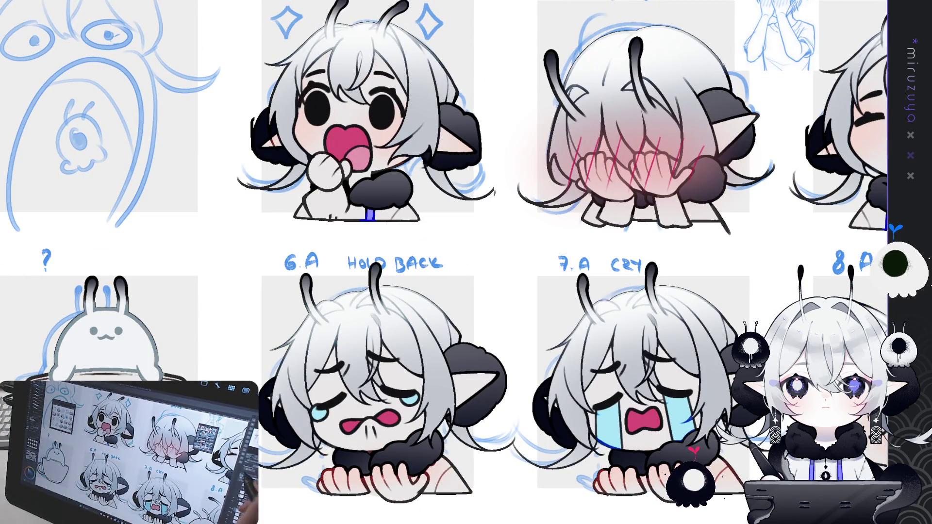
{"action": "left_click_drag", "start_coordinate": [466, 262], "coordinate": [451, 274]}
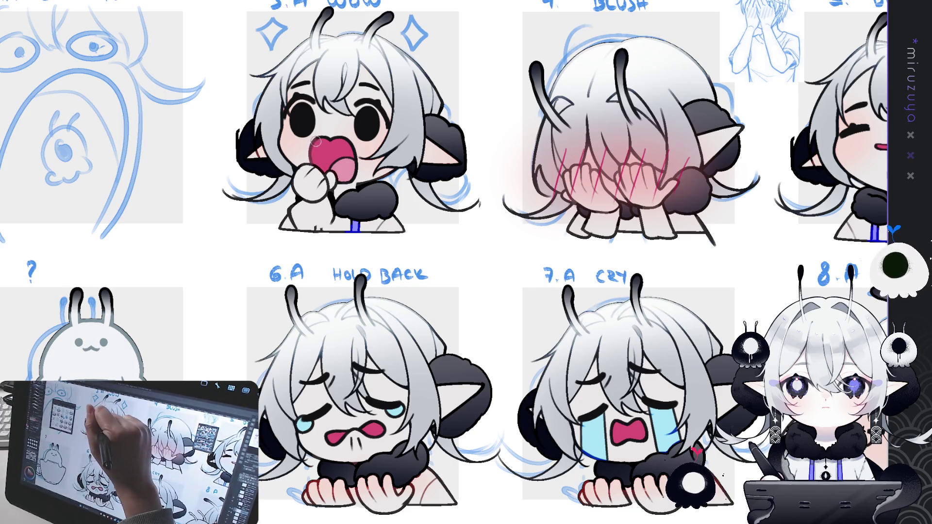
{"action": "mouse_move", "coordinate": [332, 140]}
{"action": "left_mouse_down"}
{"action": "mouse_move", "coordinate": [351, 152]}
{"action": "mouse_move", "coordinate": [354, 178]}
{"action": "mouse_move", "coordinate": [341, 178]}
{"action": "left_mouse_up"}
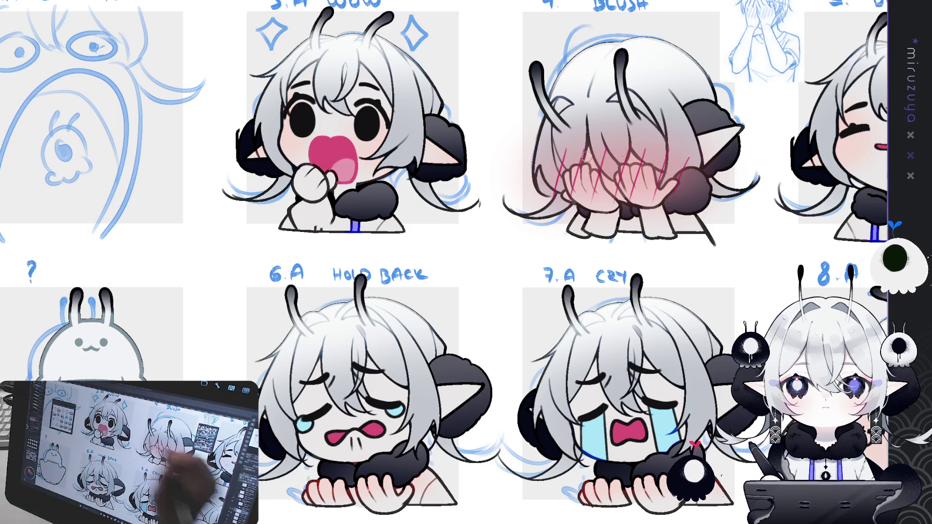
{"action": "key", "text": "ctrl+z"}
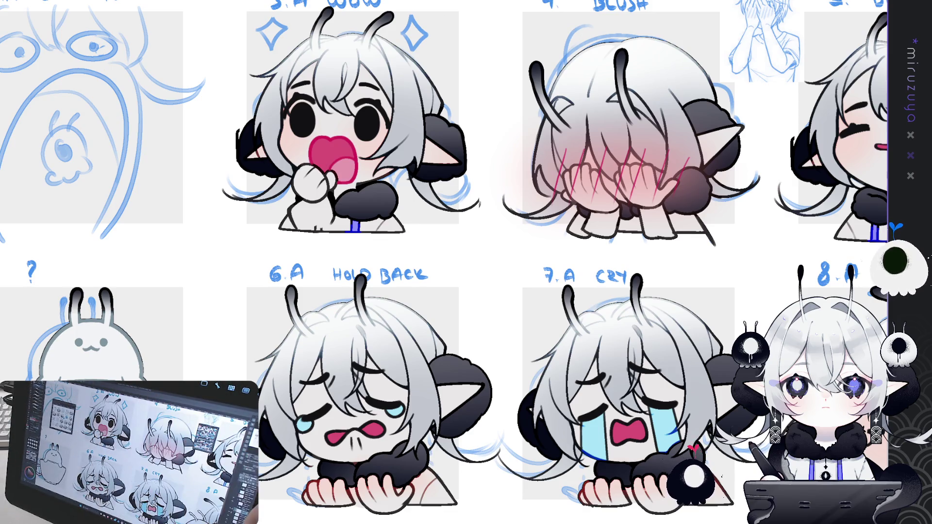
{"action": "left_click_drag", "start_coordinate": [360, 420], "coordinate": [337, 286]}
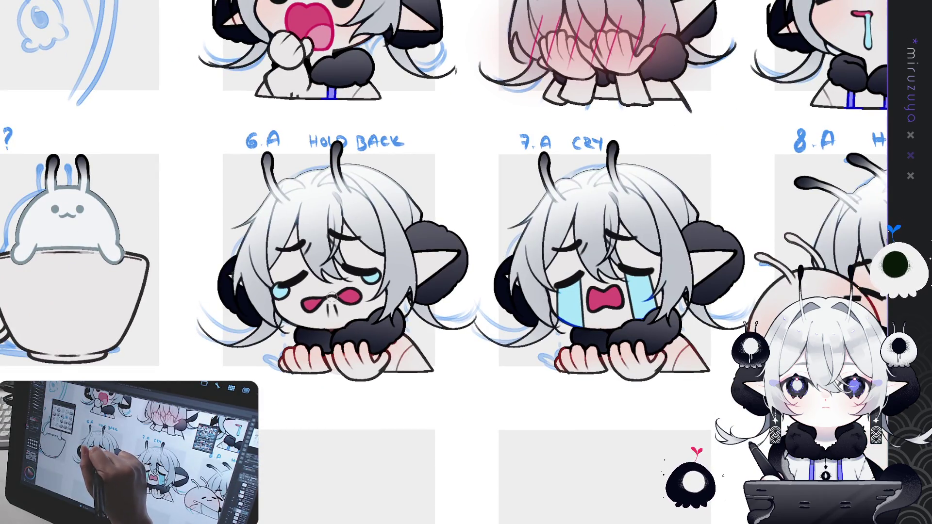